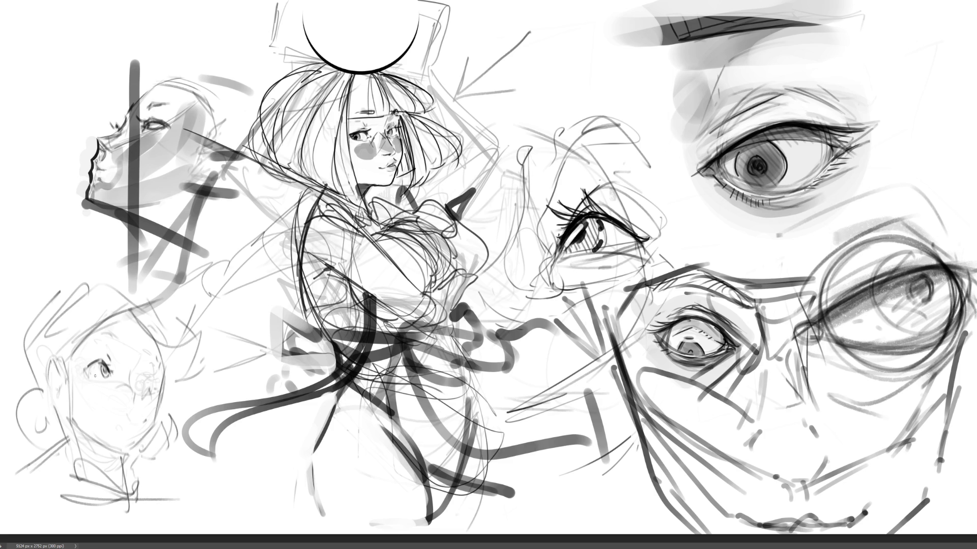
- Darken the lower-left face's eyes, right eyebrow and mouth
{"action": "mouse_move", "coordinate": [90, 367]}
{"action": "left_mouse_down"}
{"action": "mouse_move", "coordinate": [154, 392]}
{"action": "mouse_move", "coordinate": [142, 382]}
{"action": "left_mouse_up"}
{"action": "mouse_move", "coordinate": [151, 383]}
{"action": "left_mouse_down"}
{"action": "mouse_move", "coordinate": [138, 363]}
{"action": "mouse_move", "coordinate": [157, 358]}
{"action": "left_mouse_up"}
{"action": "left_click_drag", "start_coordinate": [141, 353], "coordinate": [131, 397]}
{"action": "left_click_drag", "start_coordinate": [124, 420], "coordinate": [135, 423]}
- Draw the right cheek contour, the jawline down to the chin, and the neck lines
{"action": "mouse_move", "coordinate": [166, 362]}
{"action": "left_mouse_down"}
{"action": "mouse_move", "coordinate": [143, 438]}
{"action": "mouse_move", "coordinate": [117, 451]}
{"action": "left_mouse_up"}
{"action": "mouse_move", "coordinate": [74, 425]}
{"action": "left_mouse_down"}
{"action": "mouse_move", "coordinate": [104, 445]}
{"action": "mouse_move", "coordinate": [118, 472]}
{"action": "mouse_move", "coordinate": [123, 462]}
{"action": "mouse_move", "coordinate": [91, 444]}
{"action": "mouse_move", "coordinate": [119, 495]}
{"action": "left_mouse_up"}
{"action": "left_click_drag", "start_coordinate": [119, 461], "coordinate": [122, 506]}
{"action": "left_click_drag", "start_coordinate": [116, 458], "coordinate": [131, 453]}
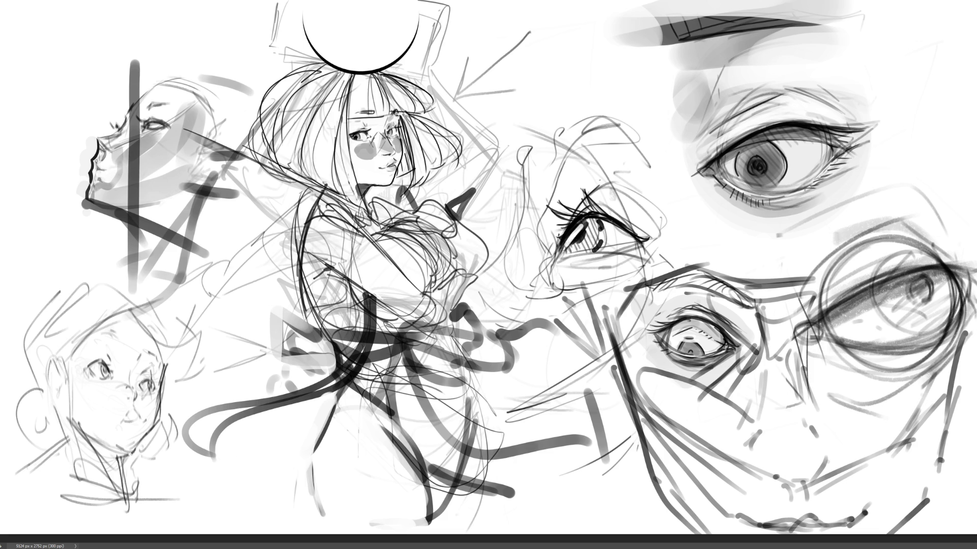
{"action": "left_click_drag", "start_coordinate": [75, 422], "coordinate": [83, 490]}
- Refine the brow, forehead and right face contours
{"action": "left_click_drag", "start_coordinate": [101, 333], "coordinate": [151, 362]}
{"action": "mouse_move", "coordinate": [155, 313]}
{"action": "left_mouse_down"}
{"action": "mouse_move", "coordinate": [149, 347]}
{"action": "mouse_move", "coordinate": [149, 338]}
{"action": "mouse_move", "coordinate": [69, 355]}
{"action": "left_mouse_up"}
{"action": "mouse_move", "coordinate": [123, 313]}
{"action": "left_mouse_down"}
{"action": "mouse_move", "coordinate": [76, 350]}
{"action": "mouse_move", "coordinate": [71, 433]}
{"action": "left_mouse_up"}
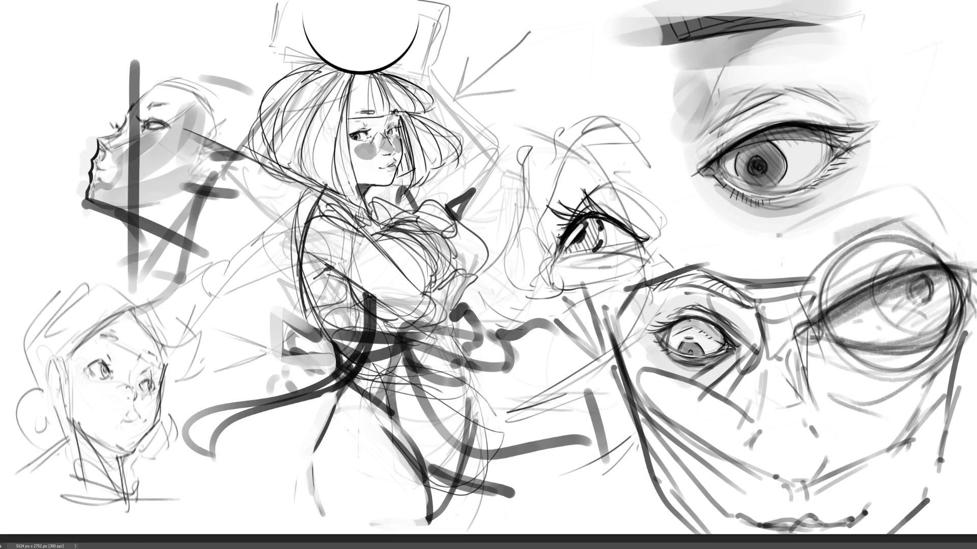
- Outline the left cheek and side of the face, and draw the ear with inner-ear lines
{"action": "left_click_drag", "start_coordinate": [62, 395], "coordinate": [65, 418]}
{"action": "mouse_move", "coordinate": [56, 378]}
{"action": "left_mouse_down"}
{"action": "mouse_move", "coordinate": [48, 364]}
{"action": "mouse_move", "coordinate": [50, 402]}
{"action": "mouse_move", "coordinate": [62, 394]}
{"action": "left_mouse_up"}
{"action": "left_click_drag", "start_coordinate": [52, 370], "coordinate": [59, 393]}
{"action": "mouse_move", "coordinate": [35, 371]}
{"action": "left_mouse_down"}
{"action": "mouse_move", "coordinate": [53, 355]}
{"action": "mouse_move", "coordinate": [62, 397]}
{"action": "left_mouse_up"}
{"action": "mouse_move", "coordinate": [37, 371]}
{"action": "left_mouse_down"}
{"action": "mouse_move", "coordinate": [36, 387]}
{"action": "mouse_move", "coordinate": [60, 405]}
{"action": "left_mouse_up"}
- Add hair contour lines above the forehead, extending up and right
{"action": "left_click_drag", "start_coordinate": [55, 361], "coordinate": [65, 402]}
{"action": "mouse_move", "coordinate": [100, 312]}
{"action": "left_mouse_down"}
{"action": "mouse_move", "coordinate": [43, 369]}
{"action": "mouse_move", "coordinate": [53, 361]}
{"action": "left_mouse_up"}
{"action": "mouse_move", "coordinate": [110, 274]}
{"action": "left_mouse_down"}
{"action": "mouse_move", "coordinate": [145, 304]}
{"action": "mouse_move", "coordinate": [45, 322]}
{"action": "left_mouse_up"}
- Redraw the left cheek, chin and right lower jaw lines
{"action": "mouse_move", "coordinate": [26, 344]}
{"action": "left_mouse_down"}
{"action": "mouse_move", "coordinate": [13, 359]}
{"action": "mouse_move", "coordinate": [31, 417]}
{"action": "mouse_move", "coordinate": [62, 433]}
{"action": "left_mouse_up"}
{"action": "left_click_drag", "start_coordinate": [61, 438], "coordinate": [117, 394]}
{"action": "mouse_move", "coordinate": [147, 307]}
{"action": "left_mouse_down"}
{"action": "mouse_move", "coordinate": [175, 388]}
{"action": "mouse_move", "coordinate": [165, 426]}
{"action": "left_mouse_up"}
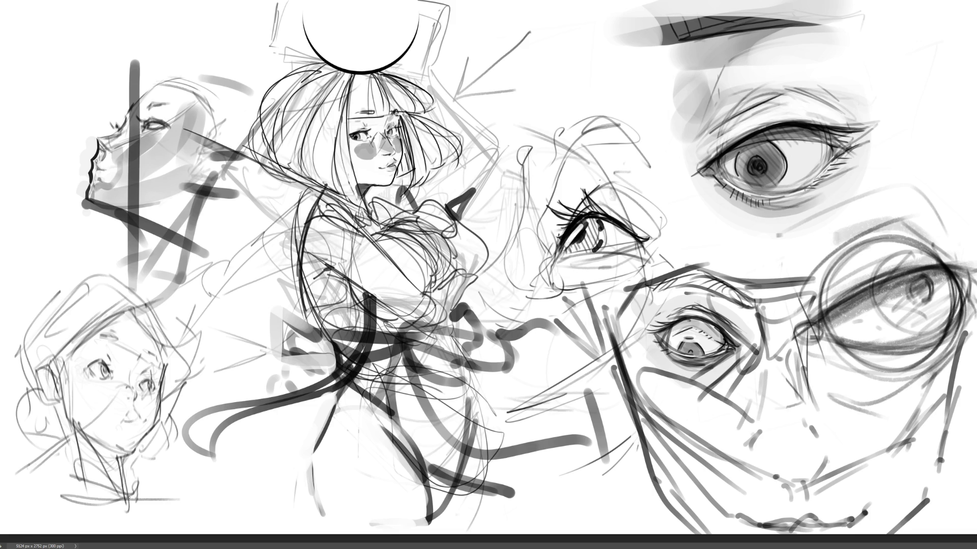
- Draw and darken the nose line running down the cheek
{"action": "mouse_move", "coordinate": [144, 350]}
{"action": "left_mouse_down"}
{"action": "mouse_move", "coordinate": [127, 380]}
{"action": "mouse_move", "coordinate": [130, 403]}
{"action": "mouse_move", "coordinate": [144, 405]}
{"action": "mouse_move", "coordinate": [124, 403]}
{"action": "mouse_move", "coordinate": [133, 410]}
{"action": "mouse_move", "coordinate": [121, 427]}
{"action": "left_mouse_up"}
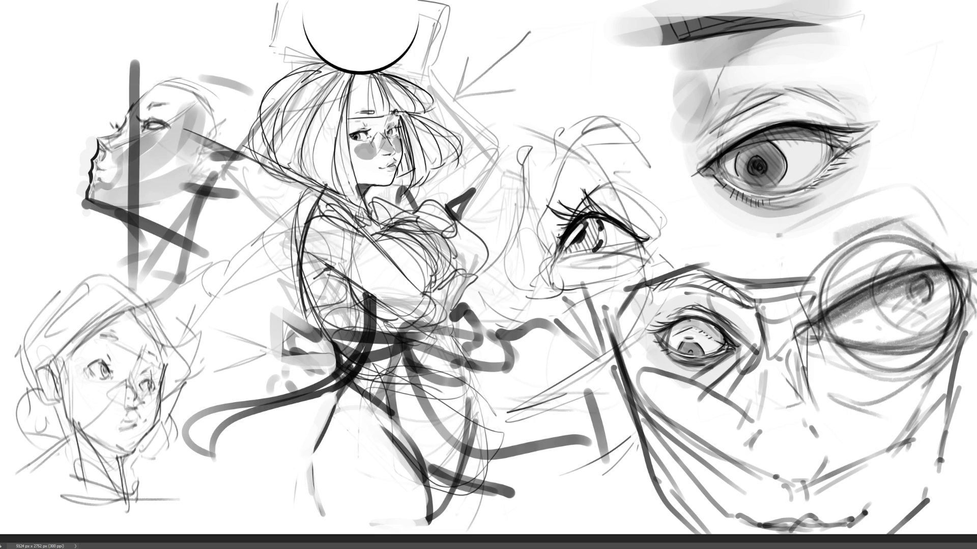
{"action": "left_click_drag", "start_coordinate": [126, 455], "coordinate": [142, 444]}
{"action": "mouse_move", "coordinate": [135, 367]}
{"action": "left_mouse_down"}
{"action": "mouse_move", "coordinate": [130, 460]}
{"action": "mouse_move", "coordinate": [160, 430]}
{"action": "mouse_move", "coordinate": [132, 455]}
{"action": "left_mouse_up"}
- Reinforce the jawline, chin, right cheek contour and both sides of the neck
{"action": "left_click_drag", "start_coordinate": [166, 358], "coordinate": [156, 433]}
{"action": "left_click_drag", "start_coordinate": [159, 432], "coordinate": [130, 457]}
{"action": "mouse_move", "coordinate": [74, 431]}
{"action": "left_mouse_down"}
{"action": "mouse_move", "coordinate": [140, 458]}
{"action": "mouse_move", "coordinate": [109, 458]}
{"action": "left_mouse_up"}
{"action": "left_click_drag", "start_coordinate": [118, 456], "coordinate": [121, 509]}
{"action": "left_click_drag", "start_coordinate": [75, 431], "coordinate": [89, 449]}
{"action": "left_click_drag", "start_coordinate": [76, 437], "coordinate": [108, 499]}
{"action": "left_click_drag", "start_coordinate": [67, 418], "coordinate": [115, 501]}
{"action": "left_click_drag", "start_coordinate": [119, 460], "coordinate": [131, 501]}
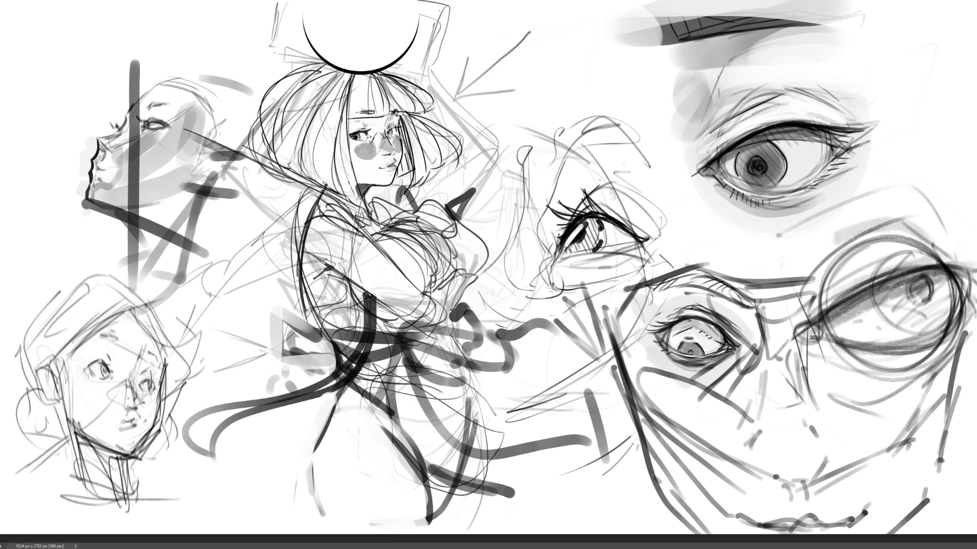
- Outline a new upturned head at top centre with its chin, jaw and neck lines
{"action": "mouse_move", "coordinate": [551, 37]}
{"action": "left_mouse_down"}
{"action": "mouse_move", "coordinate": [613, 6]}
{"action": "mouse_move", "coordinate": [621, 81]}
{"action": "left_mouse_up"}
{"action": "mouse_move", "coordinate": [559, 20]}
{"action": "left_mouse_down"}
{"action": "mouse_move", "coordinate": [537, 79]}
{"action": "mouse_move", "coordinate": [535, 58]}
{"action": "mouse_move", "coordinate": [562, 94]}
{"action": "mouse_move", "coordinate": [619, 120]}
{"action": "left_mouse_up"}
{"action": "mouse_move", "coordinate": [626, 79]}
{"action": "left_mouse_down"}
{"action": "mouse_move", "coordinate": [608, 110]}
{"action": "mouse_move", "coordinate": [565, 107]}
{"action": "mouse_move", "coordinate": [555, 142]}
{"action": "left_mouse_up"}
{"action": "left_click_drag", "start_coordinate": [540, 88], "coordinate": [564, 162]}
{"action": "mouse_move", "coordinate": [605, 108]}
{"action": "left_mouse_down"}
{"action": "mouse_move", "coordinate": [586, 153]}
{"action": "mouse_move", "coordinate": [595, 176]}
{"action": "left_mouse_up"}
{"action": "left_click_drag", "start_coordinate": [597, 142], "coordinate": [594, 166]}
{"action": "left_click_drag", "start_coordinate": [543, 96], "coordinate": [555, 165]}
{"action": "left_click_drag", "start_coordinate": [554, 164], "coordinate": [557, 188]}
- Sketch the back-of-head contour down to the neck and add short arcs on the head
{"action": "mouse_move", "coordinate": [547, 78]}
{"action": "left_mouse_down"}
{"action": "mouse_move", "coordinate": [530, 117]}
{"action": "mouse_move", "coordinate": [529, 107]}
{"action": "left_mouse_up"}
{"action": "left_click_drag", "start_coordinate": [543, 12], "coordinate": [524, 40]}
{"action": "left_click_drag", "start_coordinate": [517, 50], "coordinate": [512, 80]}
{"action": "left_click_drag", "start_coordinate": [526, 24], "coordinate": [516, 91]}
{"action": "mouse_move", "coordinate": [520, 87]}
{"action": "left_mouse_down"}
{"action": "mouse_move", "coordinate": [537, 120]}
{"action": "mouse_move", "coordinate": [547, 114]}
{"action": "left_mouse_up"}
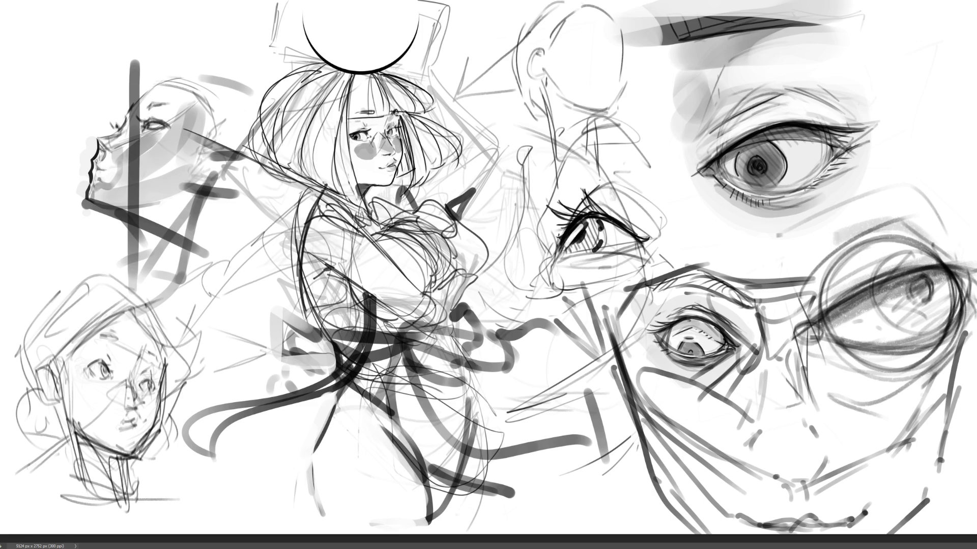
{"action": "left_click_drag", "start_coordinate": [572, 39], "coordinate": [579, 37]}
{"action": "mouse_move", "coordinate": [580, 25]}
{"action": "left_mouse_down"}
{"action": "mouse_move", "coordinate": [598, 23]}
{"action": "mouse_move", "coordinate": [576, 39]}
{"action": "mouse_move", "coordinate": [610, 44]}
{"action": "mouse_move", "coordinate": [615, 59]}
{"action": "left_mouse_up"}
- Darken the new head's jaw, right side, top and nose, and shade the cheek and eye area
{"action": "left_click_drag", "start_coordinate": [576, 104], "coordinate": [609, 107]}
{"action": "left_click_drag", "start_coordinate": [623, 59], "coordinate": [613, 107]}
{"action": "mouse_move", "coordinate": [625, 45]}
{"action": "left_mouse_down"}
{"action": "mouse_move", "coordinate": [613, 12]}
{"action": "mouse_move", "coordinate": [587, 3]}
{"action": "mouse_move", "coordinate": [613, 4]}
{"action": "left_mouse_up"}
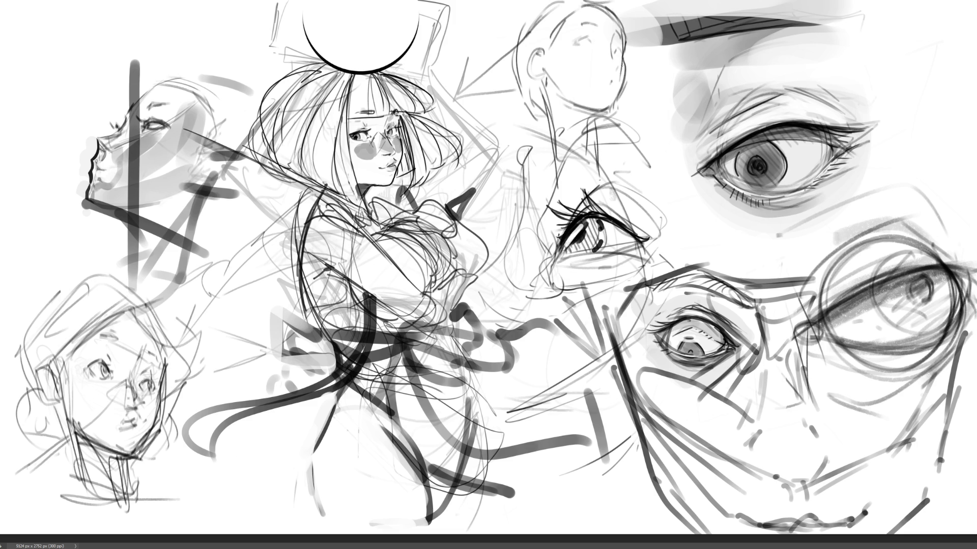
{"action": "left_click_drag", "start_coordinate": [583, 57], "coordinate": [585, 82]}
{"action": "left_click_drag", "start_coordinate": [567, 45], "coordinate": [575, 65]}
- Add face details: cheek strokes, the eye corner and the lower lip
{"action": "left_click_drag", "start_coordinate": [573, 55], "coordinate": [585, 67]}
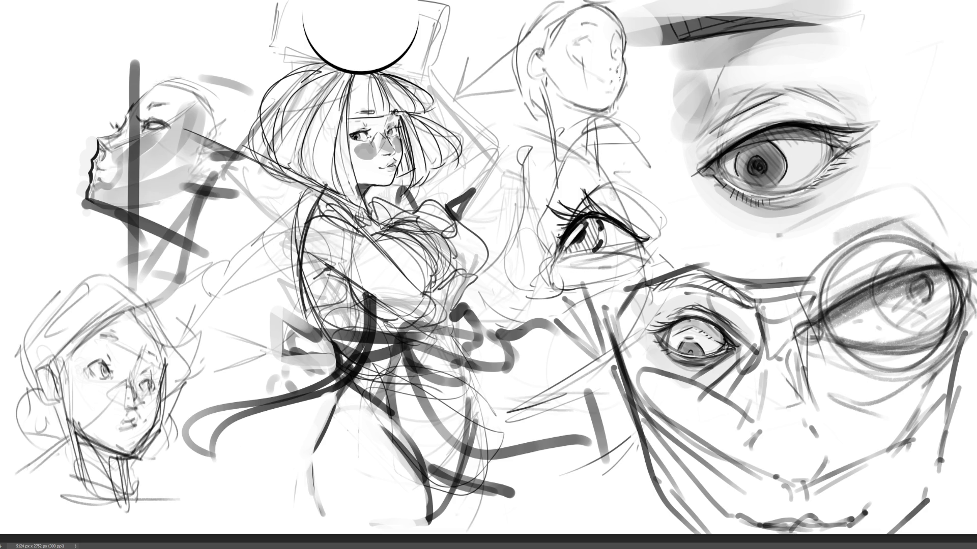
{"action": "mouse_move", "coordinate": [616, 85]}
{"action": "left_mouse_down"}
{"action": "mouse_move", "coordinate": [613, 110]}
{"action": "mouse_move", "coordinate": [617, 97]}
{"action": "mouse_move", "coordinate": [602, 108]}
{"action": "left_mouse_up"}
{"action": "left_click_drag", "start_coordinate": [585, 38], "coordinate": [588, 39]}
{"action": "mouse_move", "coordinate": [623, 63]}
{"action": "left_mouse_down"}
{"action": "mouse_move", "coordinate": [623, 41]}
{"action": "mouse_move", "coordinate": [623, 87]}
{"action": "mouse_move", "coordinate": [606, 112]}
{"action": "mouse_move", "coordinate": [605, 89]}
{"action": "left_mouse_up"}
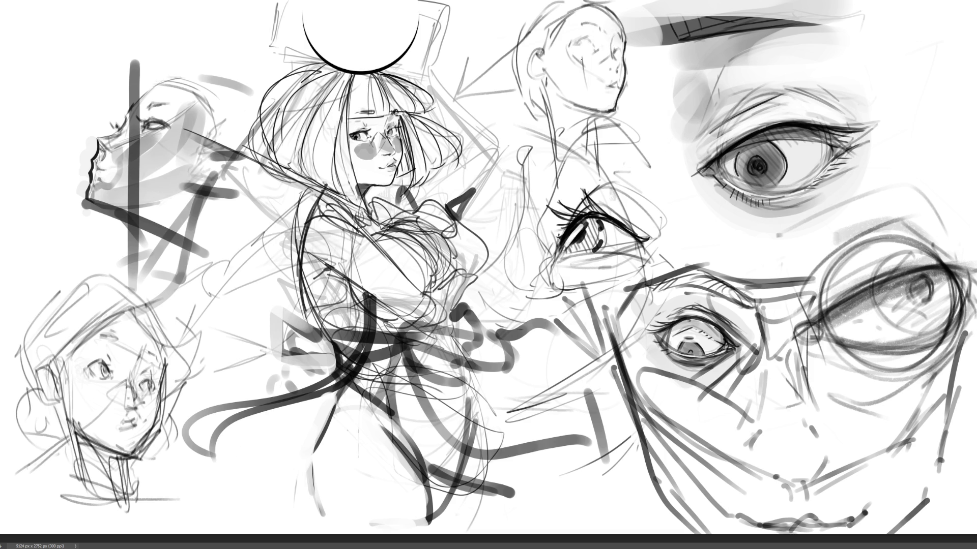
{"action": "left_click_drag", "start_coordinate": [588, 70], "coordinate": [601, 61]}
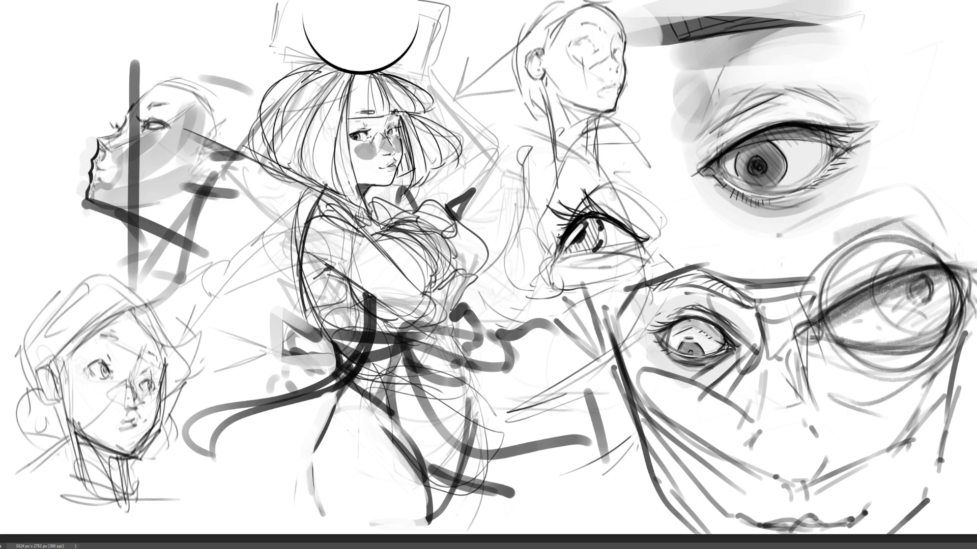
{"action": "left_click_drag", "start_coordinate": [606, 96], "coordinate": [611, 94]}
- Draw the head's back contour, hatch the nape, and sketch the shoulders, back and arm curves
{"action": "mouse_move", "coordinate": [547, 5]}
{"action": "left_mouse_down"}
{"action": "mouse_move", "coordinate": [531, 20]}
{"action": "mouse_move", "coordinate": [516, 86]}
{"action": "mouse_move", "coordinate": [548, 141]}
{"action": "left_mouse_up"}
{"action": "left_click_drag", "start_coordinate": [602, 111], "coordinate": [596, 135]}
{"action": "mouse_move", "coordinate": [534, 125]}
{"action": "left_mouse_down"}
{"action": "mouse_move", "coordinate": [529, 160]}
{"action": "mouse_move", "coordinate": [531, 148]}
{"action": "mouse_move", "coordinate": [506, 162]}
{"action": "mouse_move", "coordinate": [504, 249]}
{"action": "left_mouse_up"}
{"action": "mouse_move", "coordinate": [565, 142]}
{"action": "left_mouse_down"}
{"action": "mouse_move", "coordinate": [509, 240]}
{"action": "mouse_move", "coordinate": [605, 162]}
{"action": "mouse_move", "coordinate": [635, 194]}
{"action": "left_mouse_up"}
{"action": "mouse_move", "coordinate": [547, 204]}
{"action": "left_mouse_down"}
{"action": "mouse_move", "coordinate": [578, 190]}
{"action": "mouse_move", "coordinate": [659, 205]}
{"action": "left_mouse_up"}
{"action": "left_click_drag", "start_coordinate": [665, 209], "coordinate": [682, 243]}
{"action": "mouse_move", "coordinate": [636, 181]}
{"action": "left_mouse_down"}
{"action": "mouse_move", "coordinate": [694, 216]}
{"action": "mouse_move", "coordinate": [708, 263]}
{"action": "left_mouse_up"}
{"action": "left_click_drag", "start_coordinate": [541, 273], "coordinate": [532, 295]}
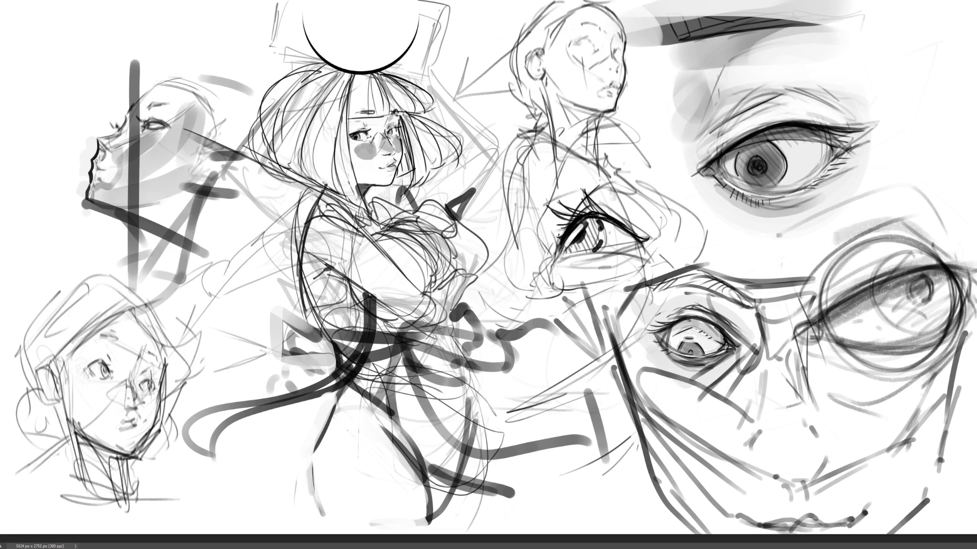
- Hatch beside the new face and sketch strokes beside the figure's chest
{"action": "mouse_move", "coordinate": [627, 93]}
{"action": "left_mouse_down"}
{"action": "mouse_move", "coordinate": [649, 65]}
{"action": "mouse_move", "coordinate": [625, 94]}
{"action": "left_mouse_up"}
{"action": "left_click_drag", "start_coordinate": [656, 66], "coordinate": [654, 91]}
{"action": "left_click_drag", "start_coordinate": [650, 77], "coordinate": [625, 104]}
{"action": "mouse_move", "coordinate": [627, 115]}
{"action": "left_mouse_down"}
{"action": "mouse_move", "coordinate": [628, 91]}
{"action": "mouse_move", "coordinate": [643, 118]}
{"action": "mouse_move", "coordinate": [661, 81]}
{"action": "mouse_move", "coordinate": [634, 140]}
{"action": "left_mouse_up"}
{"action": "left_click_drag", "start_coordinate": [639, 126], "coordinate": [643, 176]}
{"action": "left_click_drag", "start_coordinate": [669, 122], "coordinate": [654, 163]}
{"action": "left_click_drag", "start_coordinate": [656, 161], "coordinate": [680, 202]}
{"action": "left_click_drag", "start_coordinate": [656, 130], "coordinate": [641, 193]}
{"action": "left_click_drag", "start_coordinate": [642, 167], "coordinate": [644, 188]}
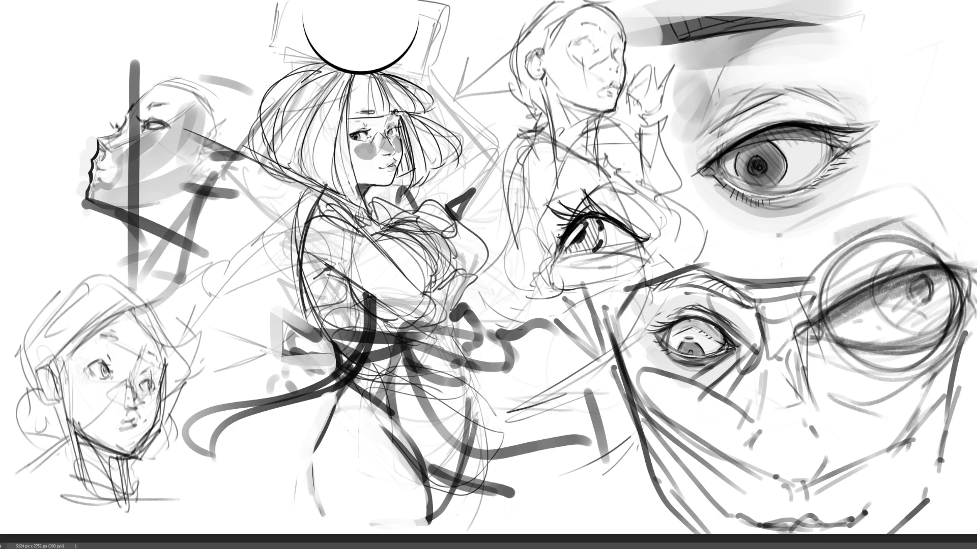
- Undo unwanted strokes with Ctrl+Z and redraw short hatching beside the chest
{"action": "key", "text": "ctrl+z"}
{"action": "mouse_move", "coordinate": [667, 127]}
{"action": "left_mouse_down"}
{"action": "mouse_move", "coordinate": [658, 141]}
{"action": "mouse_move", "coordinate": [646, 135]}
{"action": "left_mouse_up"}
{"action": "key", "text": "ctrl+z"}
{"action": "key", "text": "ctrl+z"}
{"action": "key", "text": "ctrl+z"}
{"action": "mouse_move", "coordinate": [677, 120]}
{"action": "left_mouse_down"}
{"action": "mouse_move", "coordinate": [650, 135]}
{"action": "mouse_move", "coordinate": [663, 160]}
{"action": "left_mouse_up"}
{"action": "left_click_drag", "start_coordinate": [654, 136], "coordinate": [644, 145]}
{"action": "left_click_drag", "start_coordinate": [656, 151], "coordinate": [671, 175]}
{"action": "mouse_move", "coordinate": [686, 131]}
{"action": "left_mouse_down"}
{"action": "mouse_move", "coordinate": [674, 148]}
{"action": "mouse_move", "coordinate": [690, 189]}
{"action": "left_mouse_up"}
{"action": "mouse_move", "coordinate": [666, 165]}
{"action": "left_mouse_down"}
{"action": "mouse_move", "coordinate": [654, 190]}
{"action": "mouse_move", "coordinate": [661, 196]}
{"action": "left_mouse_up"}
{"action": "mouse_move", "coordinate": [659, 158]}
{"action": "left_mouse_down"}
{"action": "mouse_move", "coordinate": [644, 183]}
{"action": "mouse_move", "coordinate": [608, 159]}
{"action": "left_mouse_up"}
{"action": "left_click_drag", "start_coordinate": [646, 161], "coordinate": [613, 178]}
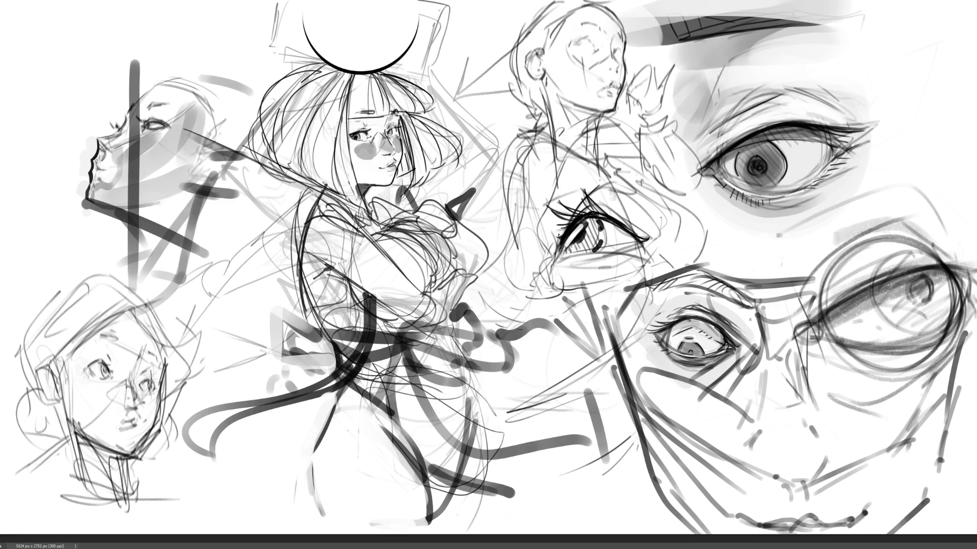
- Fade the lower-left head to light grey and draw its two new eyes
{"action": "left_click_drag", "start_coordinate": [61, 356], "coordinate": [163, 458]}
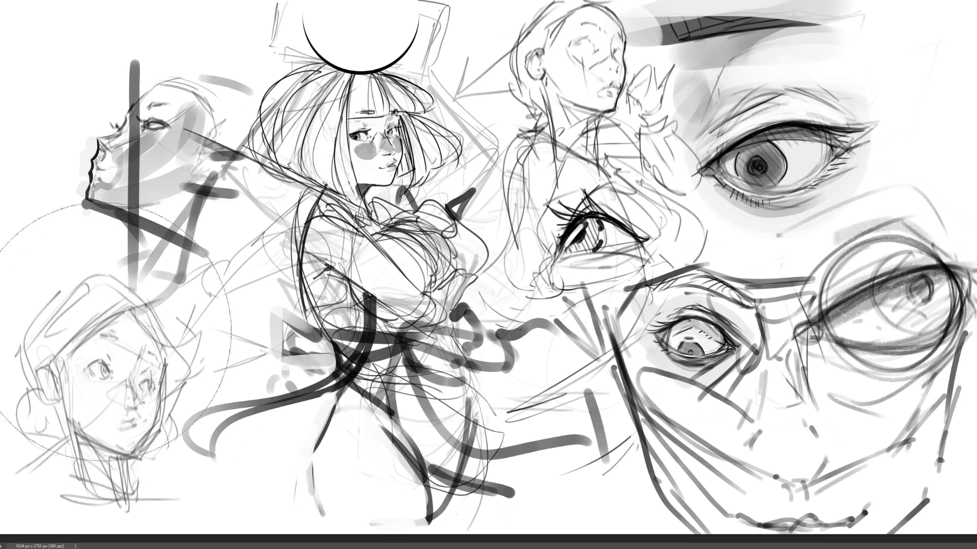
{"action": "left_click_drag", "start_coordinate": [50, 331], "coordinate": [167, 483]}
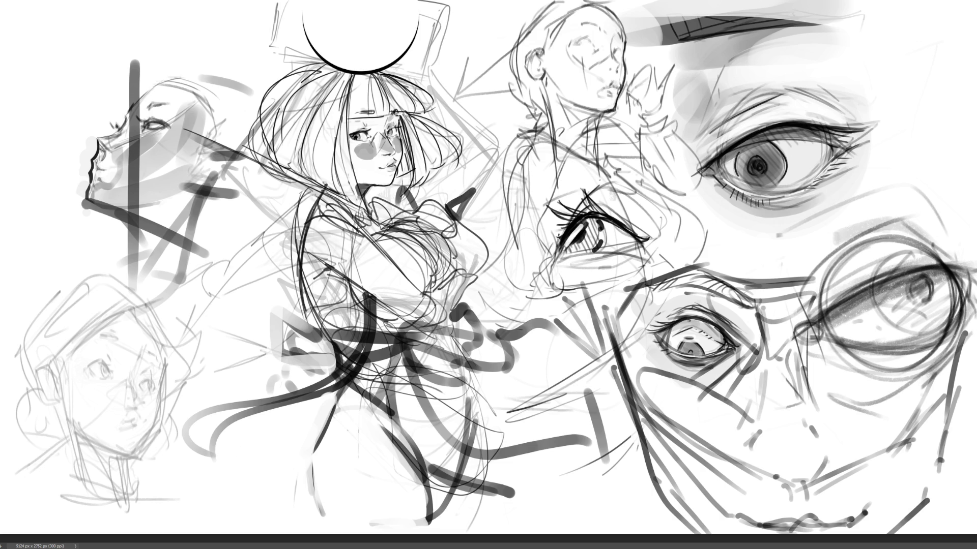
{"action": "mouse_move", "coordinate": [89, 367]}
{"action": "left_mouse_down"}
{"action": "mouse_move", "coordinate": [108, 351]}
{"action": "mouse_move", "coordinate": [122, 374]}
{"action": "mouse_move", "coordinate": [97, 383]}
{"action": "mouse_move", "coordinate": [121, 385]}
{"action": "mouse_move", "coordinate": [115, 348]}
{"action": "mouse_move", "coordinate": [125, 367]}
{"action": "mouse_move", "coordinate": [124, 351]}
{"action": "mouse_move", "coordinate": [88, 382]}
{"action": "mouse_move", "coordinate": [88, 363]}
{"action": "left_mouse_up"}
{"action": "mouse_move", "coordinate": [150, 370]}
{"action": "left_mouse_down"}
{"action": "mouse_move", "coordinate": [142, 389]}
{"action": "mouse_move", "coordinate": [155, 387]}
{"action": "mouse_move", "coordinate": [158, 369]}
{"action": "left_mouse_up"}
- Sketch the brow, nose, right cheek, open oval mouth, jaw and chin
{"action": "mouse_move", "coordinate": [113, 337]}
{"action": "left_mouse_down"}
{"action": "mouse_move", "coordinate": [131, 333]}
{"action": "mouse_move", "coordinate": [155, 362]}
{"action": "mouse_move", "coordinate": [157, 416]}
{"action": "left_mouse_up"}
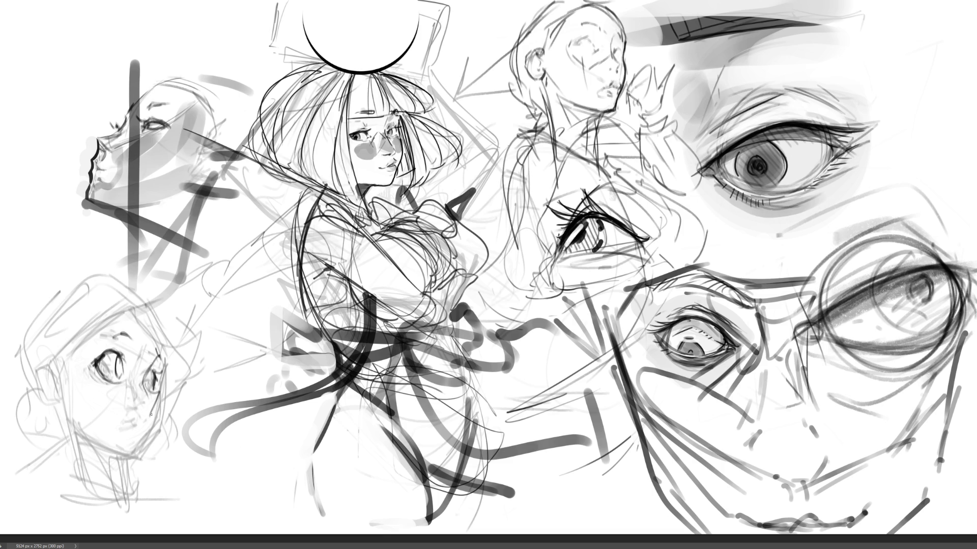
{"action": "mouse_move", "coordinate": [159, 361]}
{"action": "left_mouse_down"}
{"action": "mouse_move", "coordinate": [156, 411]}
{"action": "mouse_move", "coordinate": [97, 424]}
{"action": "mouse_move", "coordinate": [133, 402]}
{"action": "left_mouse_up"}
{"action": "mouse_move", "coordinate": [133, 430]}
{"action": "left_mouse_down"}
{"action": "mouse_move", "coordinate": [156, 419]}
{"action": "mouse_move", "coordinate": [153, 440]}
{"action": "left_mouse_up"}
{"action": "left_click_drag", "start_coordinate": [91, 454], "coordinate": [130, 464]}
{"action": "left_click_drag", "start_coordinate": [161, 423], "coordinate": [128, 469]}
{"action": "mouse_move", "coordinate": [127, 396]}
{"action": "left_mouse_down"}
{"action": "mouse_move", "coordinate": [100, 424]}
{"action": "mouse_move", "coordinate": [142, 448]}
{"action": "mouse_move", "coordinate": [155, 443]}
{"action": "left_mouse_up"}
{"action": "left_click_drag", "start_coordinate": [101, 428], "coordinate": [154, 420]}
{"action": "left_click_drag", "start_coordinate": [161, 418], "coordinate": [151, 453]}
{"action": "left_click_drag", "start_coordinate": [57, 396], "coordinate": [101, 461]}
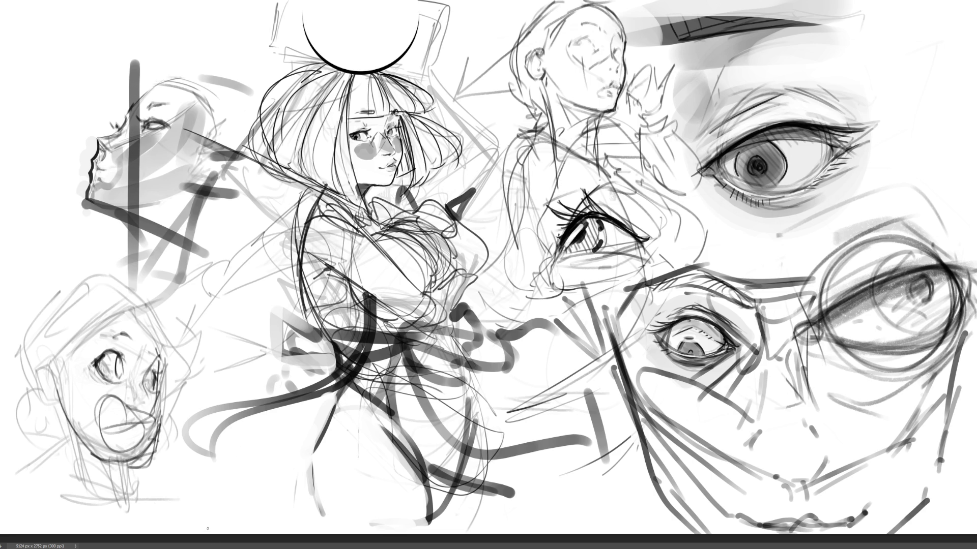
- Draw the rounded top of the skull, reinforce the right cheek, and add the hairline
{"action": "left_click_drag", "start_coordinate": [60, 332], "coordinate": [82, 295]}
{"action": "left_click_drag", "start_coordinate": [40, 353], "coordinate": [73, 290]}
{"action": "mouse_move", "coordinate": [50, 323]}
{"action": "left_mouse_down"}
{"action": "mouse_move", "coordinate": [108, 260]}
{"action": "mouse_move", "coordinate": [166, 315]}
{"action": "left_mouse_up"}
{"action": "mouse_move", "coordinate": [132, 259]}
{"action": "left_mouse_down"}
{"action": "mouse_move", "coordinate": [165, 333]}
{"action": "mouse_move", "coordinate": [162, 306]}
{"action": "mouse_move", "coordinate": [169, 355]}
{"action": "left_mouse_up"}
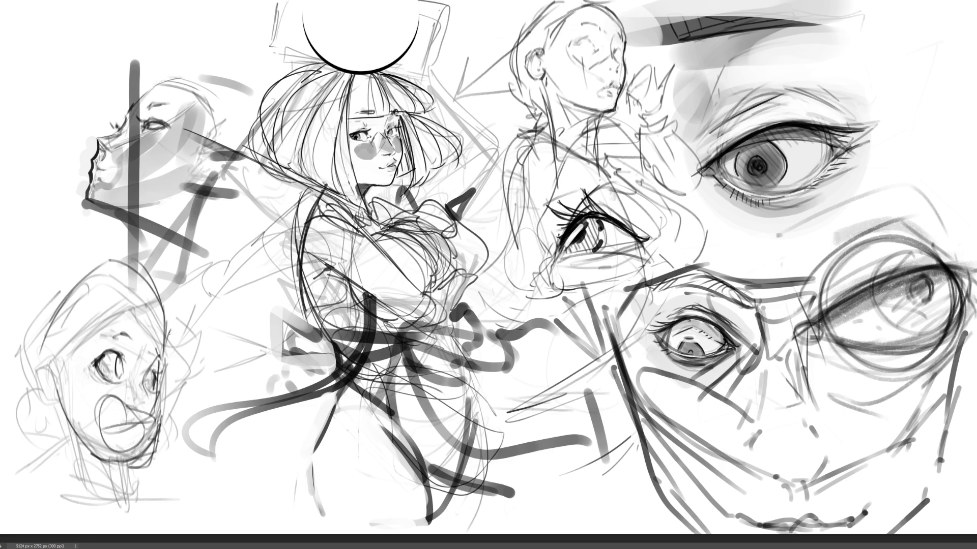
{"action": "mouse_move", "coordinate": [159, 289]}
{"action": "left_mouse_down"}
{"action": "mouse_move", "coordinate": [166, 333]}
{"action": "mouse_move", "coordinate": [133, 336]}
{"action": "mouse_move", "coordinate": [157, 349]}
{"action": "left_mouse_up"}
{"action": "mouse_move", "coordinate": [59, 360]}
{"action": "left_mouse_down"}
{"action": "mouse_move", "coordinate": [138, 306]}
{"action": "mouse_move", "coordinate": [159, 332]}
{"action": "mouse_move", "coordinate": [20, 362]}
{"action": "mouse_move", "coordinate": [61, 408]}
{"action": "mouse_move", "coordinate": [28, 418]}
{"action": "mouse_move", "coordinate": [8, 379]}
{"action": "mouse_move", "coordinate": [46, 374]}
{"action": "mouse_move", "coordinate": [26, 369]}
{"action": "mouse_move", "coordinate": [38, 389]}
{"action": "mouse_move", "coordinate": [20, 374]}
{"action": "mouse_move", "coordinate": [44, 397]}
{"action": "left_mouse_up"}
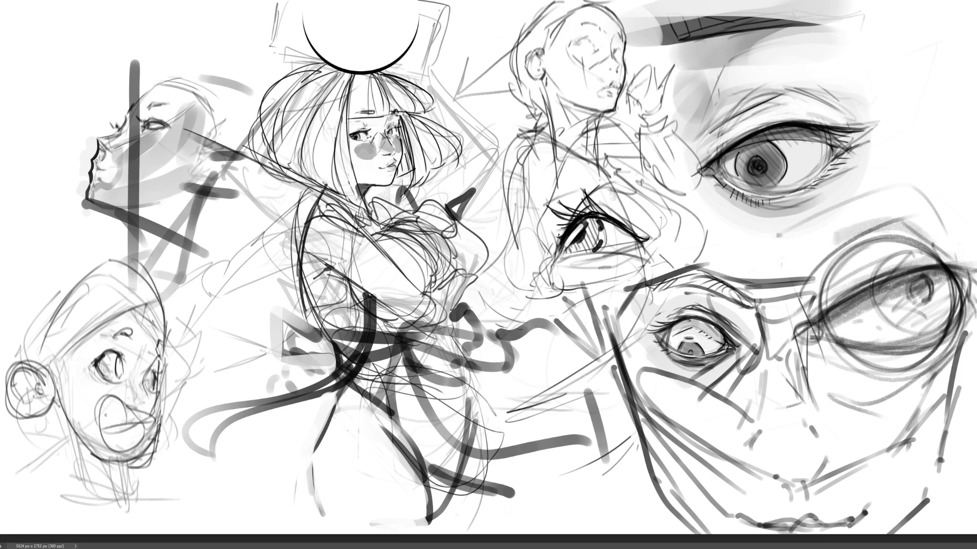
- Retrace the open mouth darker, add nose and cheek details, and darken the chin
{"action": "mouse_move", "coordinate": [127, 407]}
{"action": "left_mouse_down"}
{"action": "mouse_move", "coordinate": [97, 409]}
{"action": "mouse_move", "coordinate": [150, 432]}
{"action": "mouse_move", "coordinate": [132, 416]}
{"action": "left_mouse_up"}
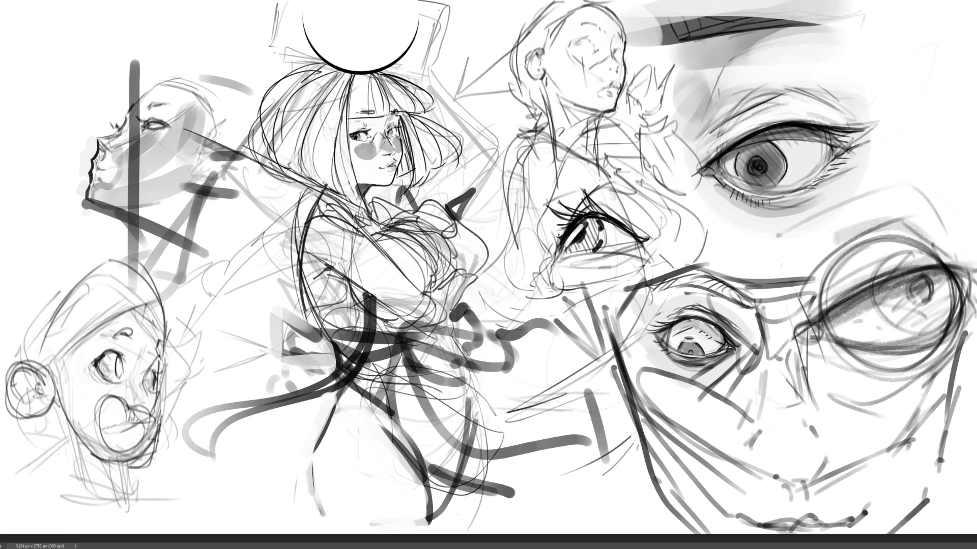
{"action": "mouse_move", "coordinate": [128, 401]}
{"action": "left_mouse_down"}
{"action": "mouse_move", "coordinate": [117, 432]}
{"action": "mouse_move", "coordinate": [125, 401]}
{"action": "mouse_move", "coordinate": [142, 437]}
{"action": "mouse_move", "coordinate": [125, 451]}
{"action": "mouse_move", "coordinate": [141, 406]}
{"action": "mouse_move", "coordinate": [114, 409]}
{"action": "mouse_move", "coordinate": [142, 409]}
{"action": "mouse_move", "coordinate": [123, 394]}
{"action": "mouse_move", "coordinate": [137, 402]}
{"action": "mouse_move", "coordinate": [142, 393]}
{"action": "left_mouse_up"}
{"action": "mouse_move", "coordinate": [153, 348]}
{"action": "left_mouse_down"}
{"action": "mouse_move", "coordinate": [154, 433]}
{"action": "mouse_move", "coordinate": [114, 463]}
{"action": "mouse_move", "coordinate": [128, 468]}
{"action": "mouse_move", "coordinate": [109, 456]}
{"action": "mouse_move", "coordinate": [94, 465]}
{"action": "left_mouse_up"}
{"action": "left_click_drag", "start_coordinate": [95, 461], "coordinate": [99, 512]}
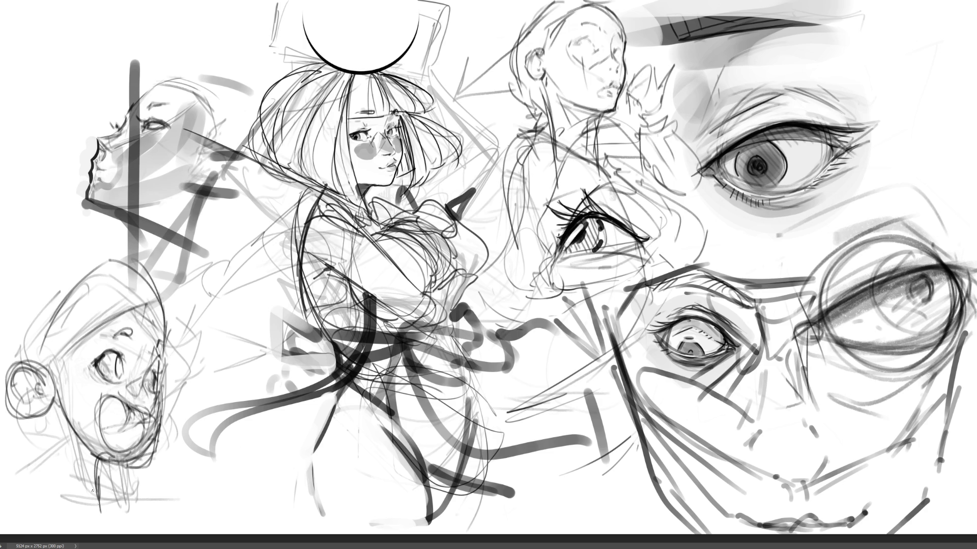
- Draw and reinforce the ear and neck curve toward the chin
{"action": "mouse_move", "coordinate": [31, 421]}
{"action": "left_mouse_down"}
{"action": "mouse_move", "coordinate": [55, 490]}
{"action": "mouse_move", "coordinate": [29, 484]}
{"action": "left_mouse_up"}
{"action": "left_click_drag", "start_coordinate": [30, 485], "coordinate": [109, 481]}
{"action": "left_click_drag", "start_coordinate": [47, 406], "coordinate": [66, 495]}
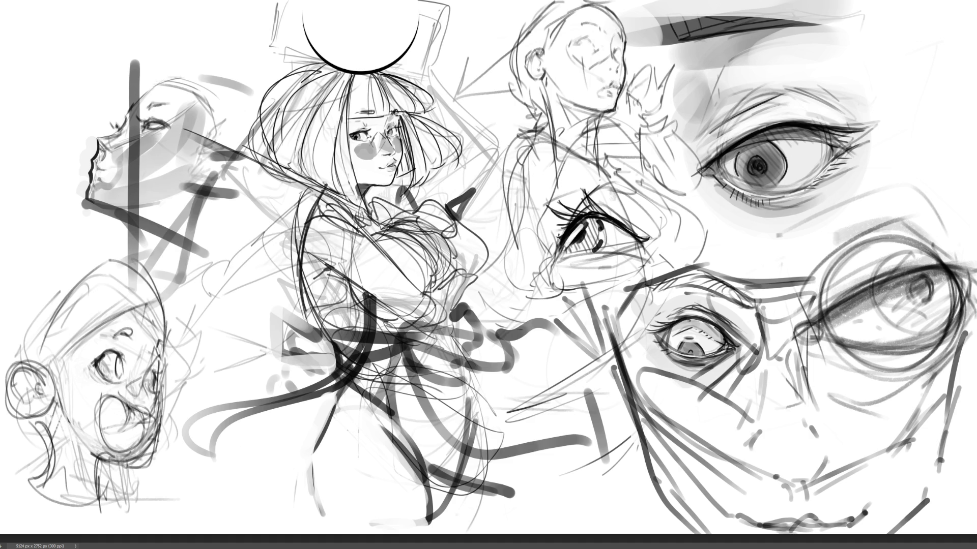
- Outline the head top, add left hair strands and a right jaw line, then lighten the central figure's lower strokes
{"action": "mouse_move", "coordinate": [53, 353]}
{"action": "left_mouse_down"}
{"action": "mouse_move", "coordinate": [142, 297]}
{"action": "mouse_move", "coordinate": [167, 311]}
{"action": "mouse_move", "coordinate": [192, 351]}
{"action": "left_mouse_up"}
{"action": "left_click_drag", "start_coordinate": [104, 305], "coordinate": [28, 252]}
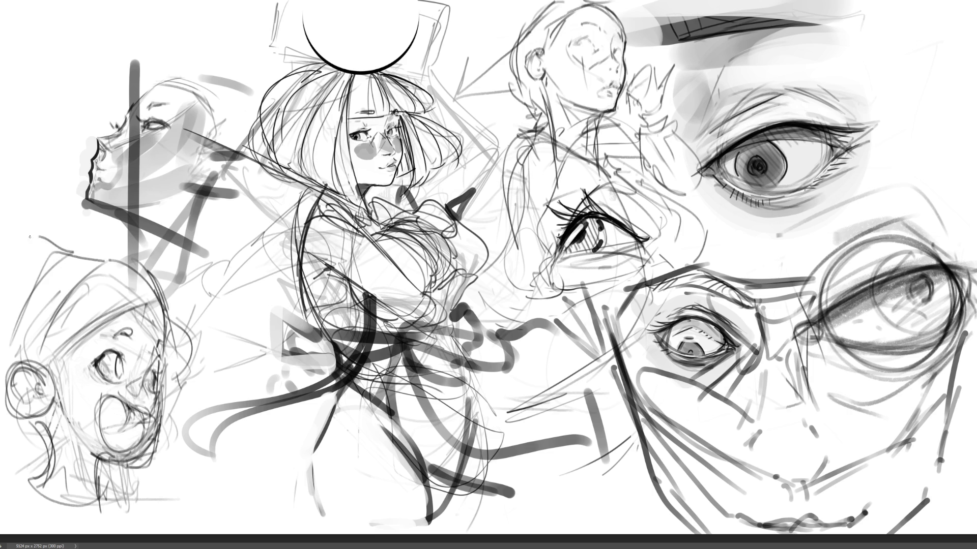
{"action": "left_click_drag", "start_coordinate": [5, 310], "coordinate": [85, 256]}
{"action": "mouse_move", "coordinate": [29, 423]}
{"action": "left_mouse_down"}
{"action": "mouse_move", "coordinate": [1, 453]}
{"action": "mouse_move", "coordinate": [41, 479]}
{"action": "mouse_move", "coordinate": [56, 473]}
{"action": "left_mouse_up"}
{"action": "left_click_drag", "start_coordinate": [148, 456], "coordinate": [162, 481]}
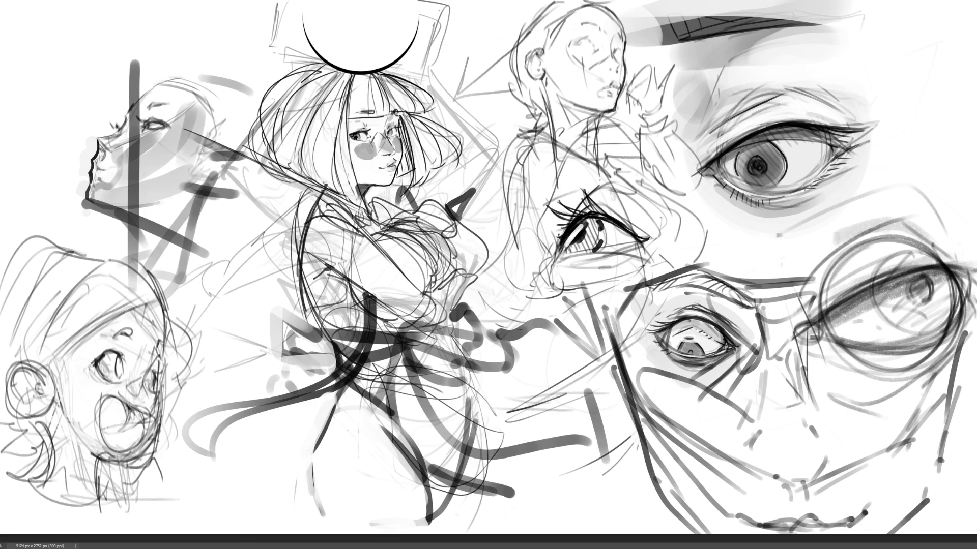
{"action": "mouse_move", "coordinate": [330, 407]}
{"action": "left_mouse_down"}
{"action": "mouse_move", "coordinate": [559, 407]}
{"action": "mouse_move", "coordinate": [381, 485]}
{"action": "mouse_move", "coordinate": [346, 466]}
{"action": "mouse_move", "coordinate": [615, 472]}
{"action": "left_mouse_up"}
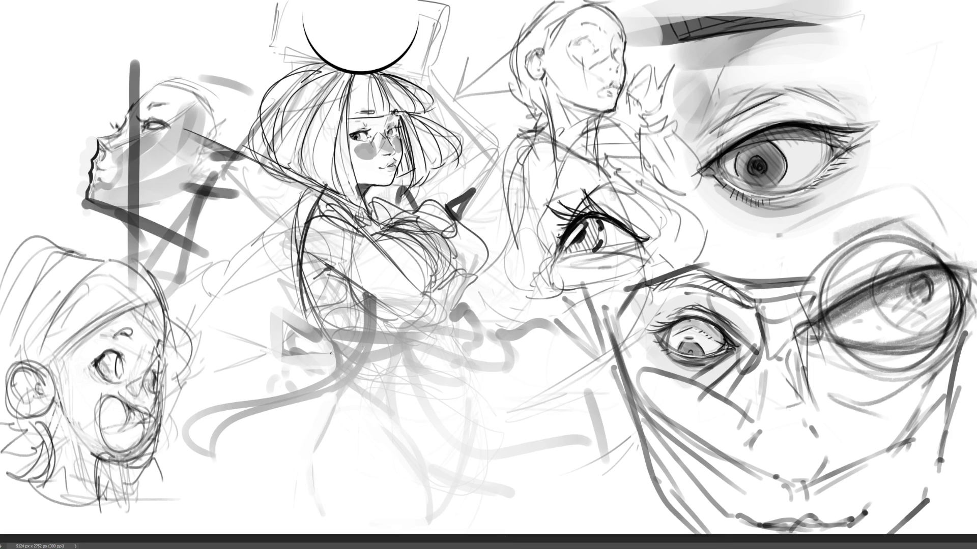
- Draw thin dark diagonal lines and a bow loop across and around the central figure's waist
{"action": "mouse_move", "coordinate": [333, 367]}
{"action": "left_mouse_down"}
{"action": "mouse_move", "coordinate": [435, 336]}
{"action": "mouse_move", "coordinate": [343, 373]}
{"action": "mouse_move", "coordinate": [438, 355]}
{"action": "left_mouse_up"}
{"action": "mouse_move", "coordinate": [444, 355]}
{"action": "left_mouse_down"}
{"action": "mouse_move", "coordinate": [335, 371]}
{"action": "mouse_move", "coordinate": [281, 345]}
{"action": "mouse_move", "coordinate": [335, 377]}
{"action": "mouse_move", "coordinate": [272, 430]}
{"action": "left_mouse_up"}
{"action": "mouse_move", "coordinate": [366, 379]}
{"action": "left_mouse_down"}
{"action": "mouse_move", "coordinate": [290, 435]}
{"action": "mouse_move", "coordinate": [391, 374]}
{"action": "left_mouse_up"}
{"action": "mouse_move", "coordinate": [439, 371]}
{"action": "left_mouse_down"}
{"action": "mouse_move", "coordinate": [441, 343]}
{"action": "mouse_move", "coordinate": [450, 389]}
{"action": "left_mouse_up"}
{"action": "mouse_move", "coordinate": [429, 395]}
{"action": "left_mouse_down"}
{"action": "mouse_move", "coordinate": [362, 402]}
{"action": "mouse_move", "coordinate": [371, 418]}
{"action": "left_mouse_up"}
{"action": "mouse_move", "coordinate": [336, 383]}
{"action": "left_mouse_down"}
{"action": "mouse_move", "coordinate": [439, 446]}
{"action": "mouse_move", "coordinate": [366, 405]}
{"action": "left_mouse_up"}
{"action": "mouse_move", "coordinate": [359, 388]}
{"action": "left_mouse_down"}
{"action": "mouse_move", "coordinate": [417, 384]}
{"action": "mouse_move", "coordinate": [442, 356]}
{"action": "mouse_move", "coordinate": [464, 373]}
{"action": "left_mouse_up"}
{"action": "mouse_move", "coordinate": [446, 351]}
{"action": "left_mouse_down"}
{"action": "mouse_move", "coordinate": [519, 328]}
{"action": "mouse_move", "coordinate": [553, 402]}
{"action": "left_mouse_up"}
{"action": "left_click_drag", "start_coordinate": [518, 422], "coordinate": [468, 436]}
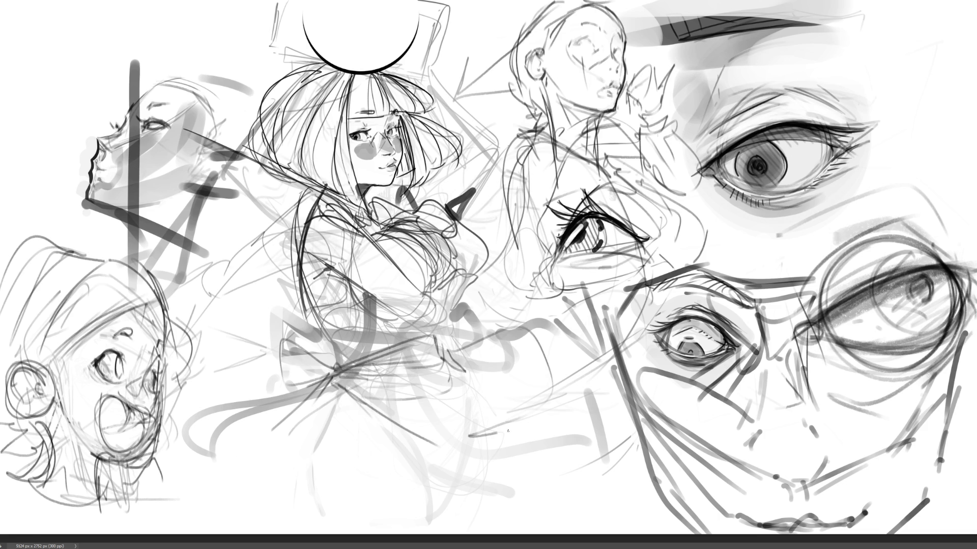
{"action": "left_click_drag", "start_coordinate": [554, 395], "coordinate": [525, 442]}
{"action": "mouse_move", "coordinate": [497, 451]}
{"action": "left_mouse_down"}
{"action": "mouse_move", "coordinate": [506, 450]}
{"action": "mouse_move", "coordinate": [477, 453]}
{"action": "left_mouse_up"}
- Outline the skirt with vertical fold lines, undoing the last vertical stroke
{"action": "left_click_drag", "start_coordinate": [336, 375], "coordinate": [332, 429]}
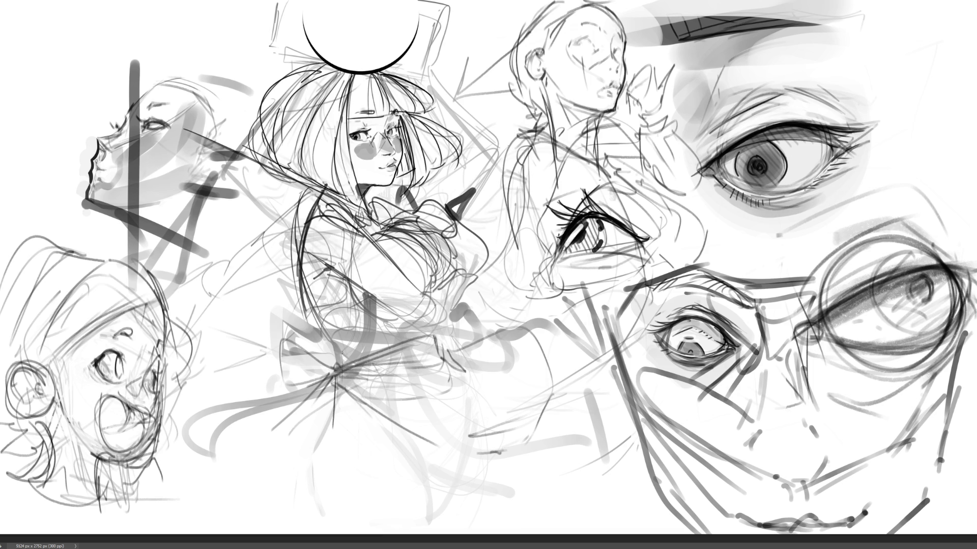
{"action": "mouse_move", "coordinate": [342, 352]}
{"action": "left_mouse_down"}
{"action": "mouse_move", "coordinate": [340, 419]}
{"action": "mouse_move", "coordinate": [321, 460]}
{"action": "mouse_move", "coordinate": [328, 516]}
{"action": "left_mouse_up"}
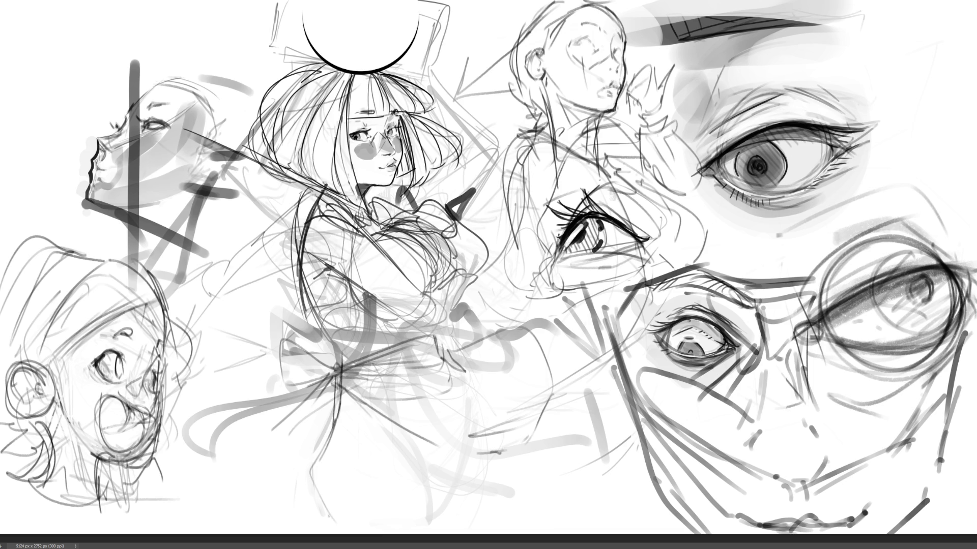
{"action": "left_click_drag", "start_coordinate": [362, 401], "coordinate": [320, 503]}
{"action": "left_click_drag", "start_coordinate": [443, 373], "coordinate": [440, 392]}
{"action": "mouse_move", "coordinate": [430, 338]}
{"action": "left_mouse_down"}
{"action": "mouse_move", "coordinate": [411, 437]}
{"action": "mouse_move", "coordinate": [427, 418]}
{"action": "mouse_move", "coordinate": [433, 476]}
{"action": "left_mouse_up"}
{"action": "left_click_drag", "start_coordinate": [429, 377], "coordinate": [431, 443]}
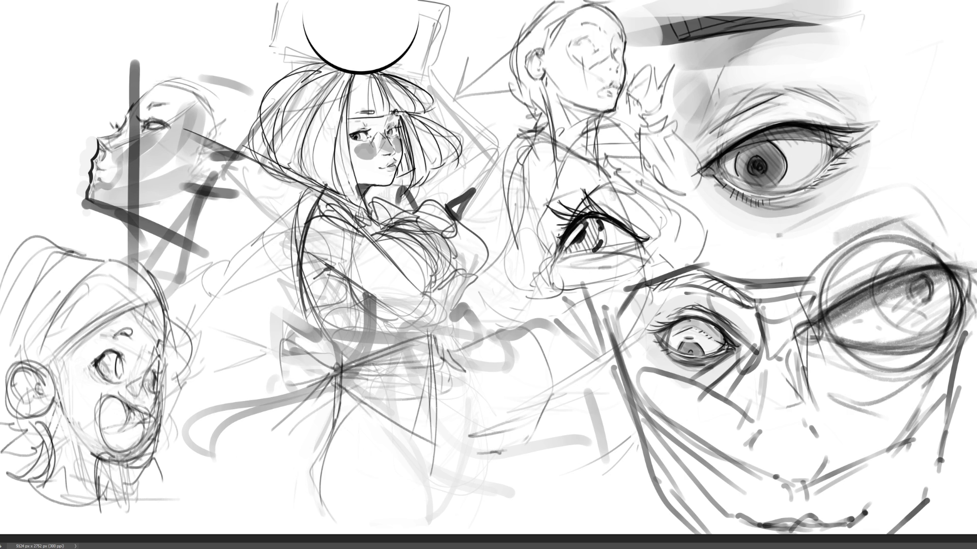
{"action": "key", "text": "ctrl+z"}
- Brush thin vertical pleat lines down the central figure's lower body and skirt
{"action": "mouse_move", "coordinate": [311, 351]}
{"action": "left_mouse_down"}
{"action": "mouse_move", "coordinate": [412, 328]}
{"action": "mouse_move", "coordinate": [423, 371]}
{"action": "left_mouse_up"}
{"action": "left_click_drag", "start_coordinate": [422, 333], "coordinate": [415, 433]}
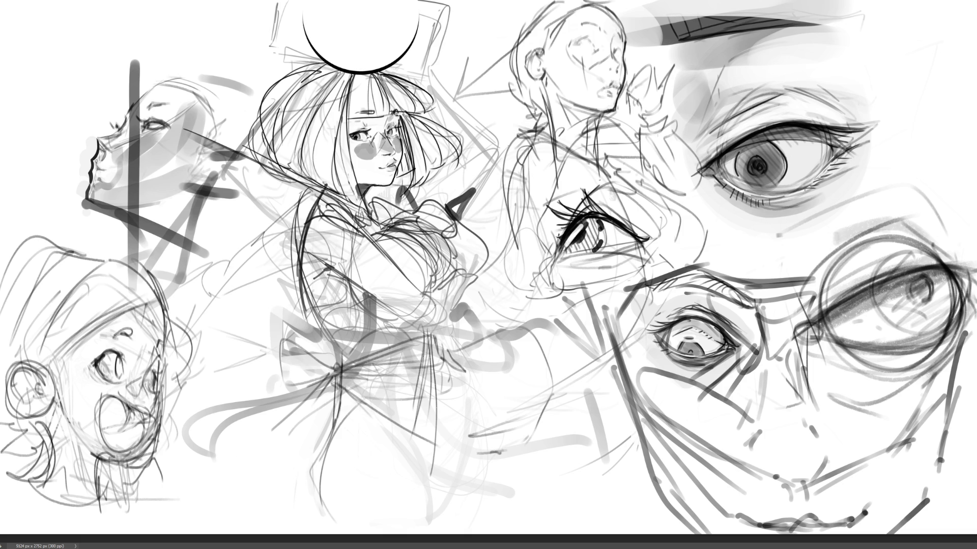
{"action": "mouse_move", "coordinate": [420, 357]}
{"action": "left_mouse_down"}
{"action": "mouse_move", "coordinate": [427, 448]}
{"action": "mouse_move", "coordinate": [334, 436]}
{"action": "mouse_move", "coordinate": [290, 489]}
{"action": "left_mouse_up"}
{"action": "mouse_move", "coordinate": [305, 440]}
{"action": "left_mouse_down"}
{"action": "mouse_move", "coordinate": [299, 504]}
{"action": "mouse_move", "coordinate": [370, 416]}
{"action": "left_mouse_up"}
{"action": "mouse_move", "coordinate": [370, 442]}
{"action": "left_mouse_down"}
{"action": "mouse_move", "coordinate": [439, 414]}
{"action": "mouse_move", "coordinate": [446, 475]}
{"action": "left_mouse_up"}
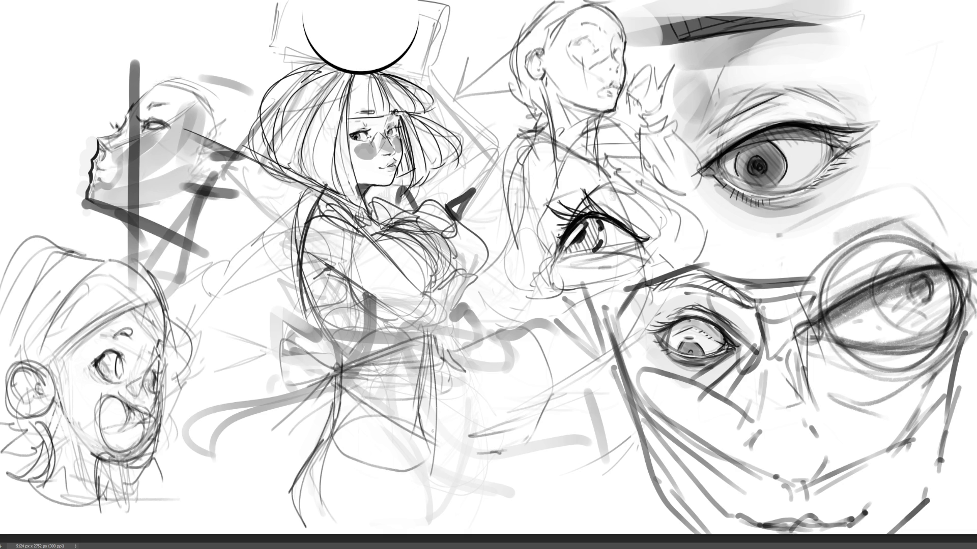
{"action": "left_click_drag", "start_coordinate": [422, 340], "coordinate": [412, 481]}
{"action": "left_click_drag", "start_coordinate": [424, 389], "coordinate": [428, 530]}
{"action": "left_click_drag", "start_coordinate": [420, 428], "coordinate": [407, 516]}
{"action": "left_click_drag", "start_coordinate": [423, 390], "coordinate": [413, 487]}
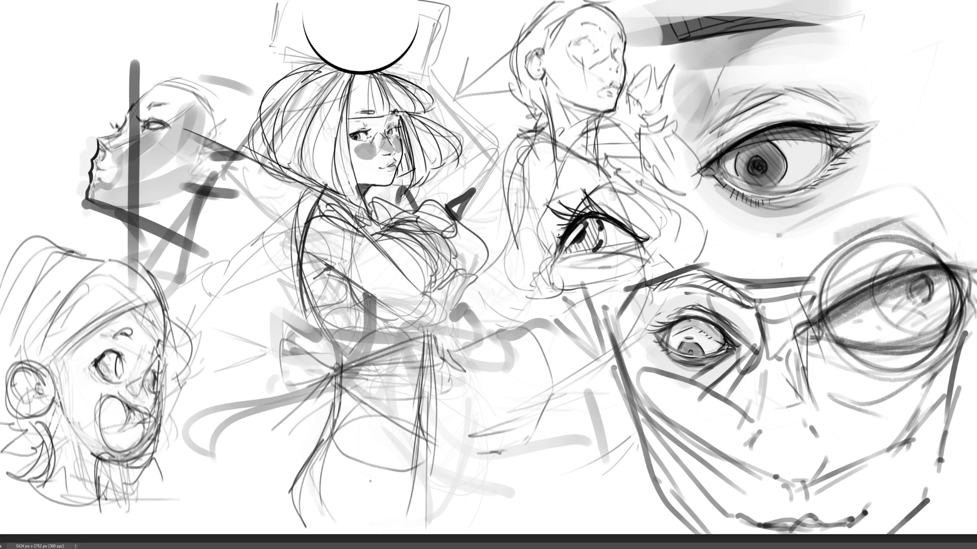
- Add left-side skirt lines and hem strokes, then draw a long line down from the lower-right eye
{"action": "left_click_drag", "start_coordinate": [341, 382], "coordinate": [300, 483]}
{"action": "left_click_drag", "start_coordinate": [332, 408], "coordinate": [300, 474]}
{"action": "mouse_move", "coordinate": [342, 386]}
{"action": "left_mouse_down"}
{"action": "mouse_move", "coordinate": [387, 435]}
{"action": "mouse_move", "coordinate": [315, 456]}
{"action": "mouse_move", "coordinate": [301, 481]}
{"action": "left_mouse_up"}
{"action": "left_click_drag", "start_coordinate": [347, 413], "coordinate": [317, 445]}
{"action": "left_click_drag", "start_coordinate": [346, 406], "coordinate": [424, 460]}
{"action": "mouse_move", "coordinate": [356, 419]}
{"action": "left_mouse_down"}
{"action": "mouse_move", "coordinate": [323, 436]}
{"action": "mouse_move", "coordinate": [279, 514]}
{"action": "mouse_move", "coordinate": [282, 533]}
{"action": "left_mouse_up"}
{"action": "left_click_drag", "start_coordinate": [359, 521], "coordinate": [339, 533]}
{"action": "left_click_drag", "start_coordinate": [409, 459], "coordinate": [420, 521]}
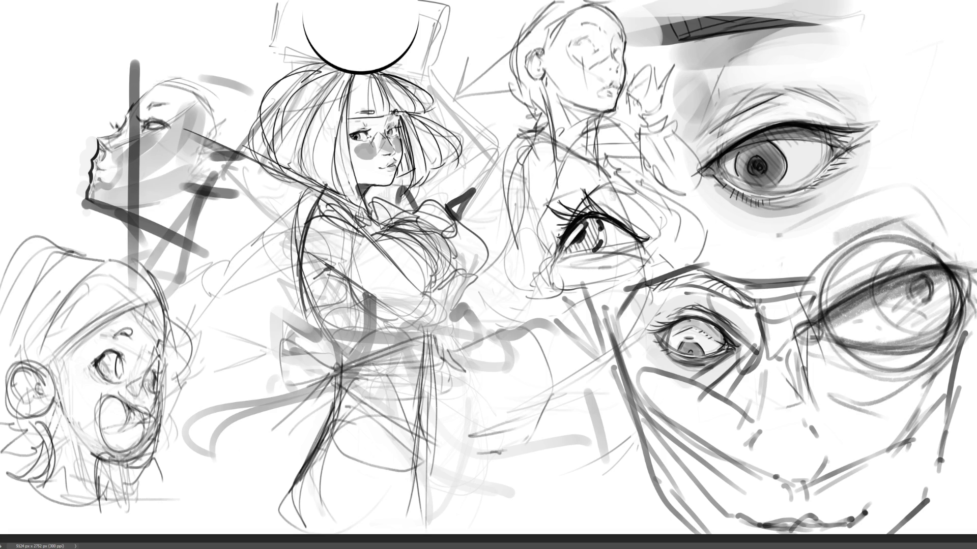
{"action": "left_click_drag", "start_coordinate": [924, 282], "coordinate": [760, 411]}
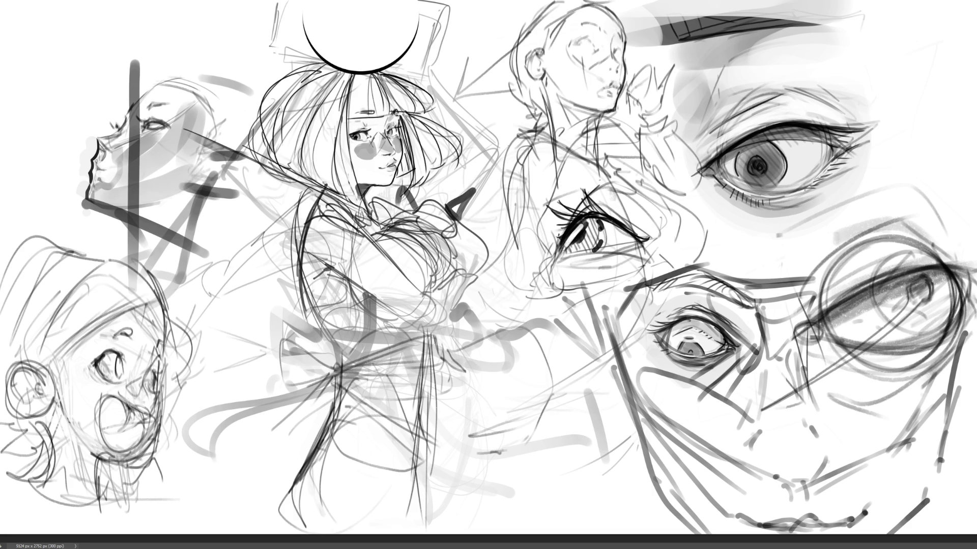
- Undo the long eye stroke and hatch short diagonal strokes through the lens pupil
{"action": "key", "text": "ctrl+z"}
{"action": "left_click_drag", "start_coordinate": [914, 283], "coordinate": [854, 334]}
{"action": "mouse_move", "coordinate": [921, 300]}
{"action": "left_mouse_down"}
{"action": "mouse_move", "coordinate": [872, 327]}
{"action": "mouse_move", "coordinate": [922, 284]}
{"action": "left_mouse_up"}
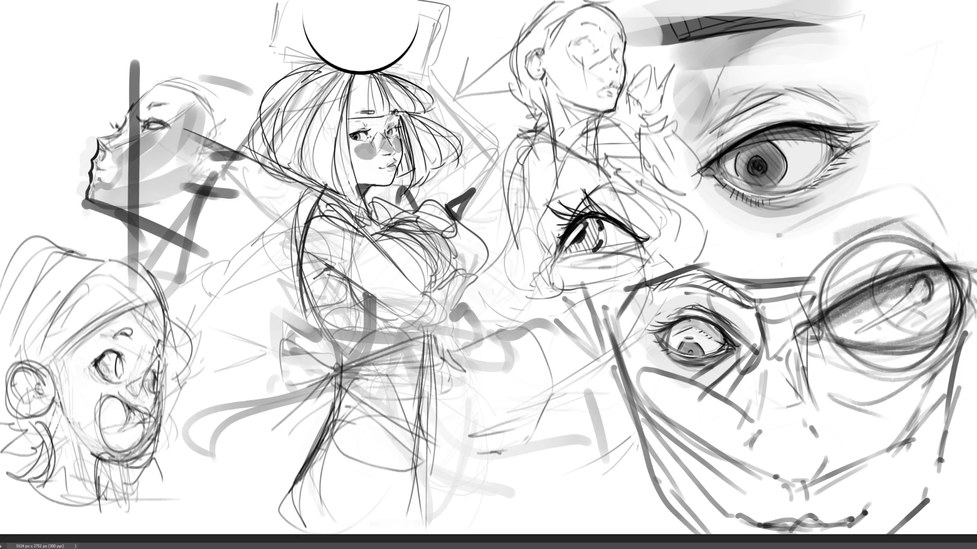
{"action": "left_click_drag", "start_coordinate": [919, 305], "coordinate": [851, 337]}
{"action": "mouse_move", "coordinate": [917, 284]}
{"action": "left_mouse_down"}
{"action": "mouse_move", "coordinate": [871, 320]}
{"action": "mouse_move", "coordinate": [837, 314]}
{"action": "mouse_move", "coordinate": [830, 337]}
{"action": "left_mouse_up"}
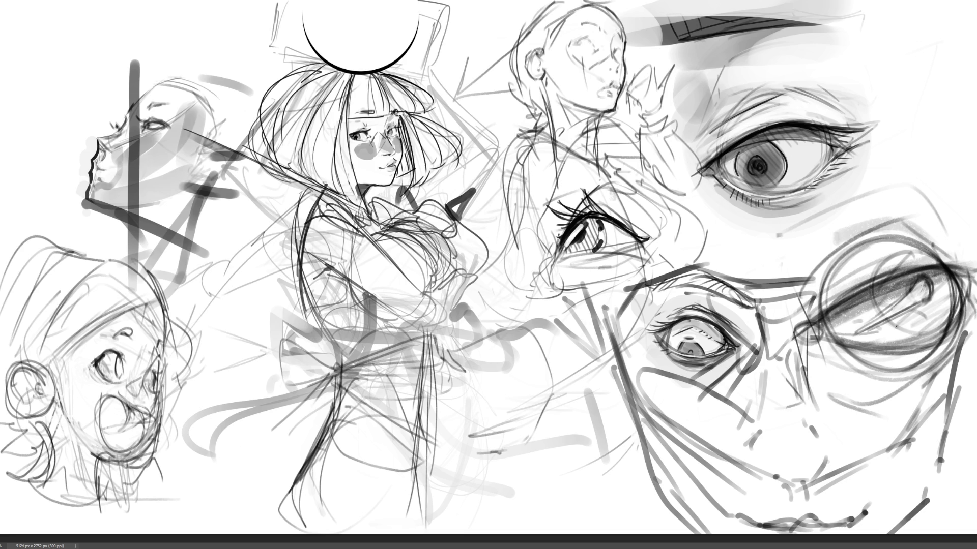
{"action": "left_click_drag", "start_coordinate": [910, 323], "coordinate": [879, 332]}
- Extend dark diagonal hatching across the whole glasses lens and below the pupil
{"action": "mouse_move", "coordinate": [890, 281]}
{"action": "left_mouse_down"}
{"action": "mouse_move", "coordinate": [854, 311]}
{"action": "mouse_move", "coordinate": [865, 341]}
{"action": "left_mouse_up"}
{"action": "left_click_drag", "start_coordinate": [926, 325], "coordinate": [879, 341]}
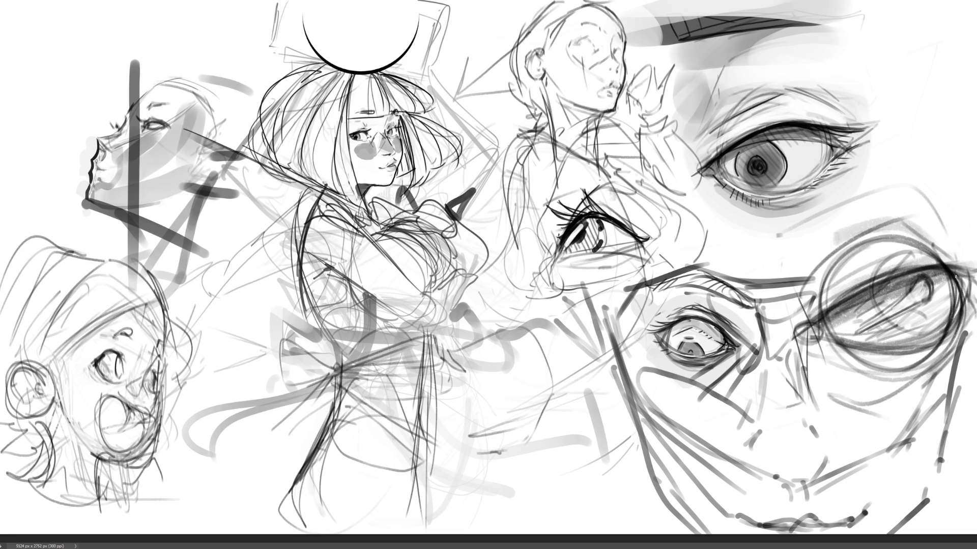
{"action": "left_click_drag", "start_coordinate": [957, 288], "coordinate": [937, 334]}
{"action": "left_click_drag", "start_coordinate": [926, 334], "coordinate": [894, 346]}
{"action": "left_click_drag", "start_coordinate": [893, 288], "coordinate": [838, 323]}
{"action": "mouse_move", "coordinate": [886, 329]}
{"action": "left_mouse_down"}
{"action": "mouse_move", "coordinate": [834, 345]}
{"action": "mouse_move", "coordinate": [843, 343]}
{"action": "mouse_move", "coordinate": [803, 338]}
{"action": "mouse_move", "coordinate": [827, 322]}
{"action": "left_mouse_up"}
{"action": "mouse_move", "coordinate": [838, 320]}
{"action": "left_mouse_down"}
{"action": "mouse_move", "coordinate": [827, 343]}
{"action": "mouse_move", "coordinate": [820, 326]}
{"action": "mouse_move", "coordinate": [819, 346]}
{"action": "left_mouse_up"}
{"action": "mouse_move", "coordinate": [913, 345]}
{"action": "left_mouse_down"}
{"action": "mouse_move", "coordinate": [876, 347]}
{"action": "mouse_move", "coordinate": [931, 336]}
{"action": "left_mouse_up"}
- Lighten and soften some of the hatching inside the lens
{"action": "left_click_drag", "start_coordinate": [952, 294], "coordinate": [938, 337]}
{"action": "left_click_drag", "start_coordinate": [837, 349], "coordinate": [948, 335]}
{"action": "mouse_move", "coordinate": [957, 291]}
{"action": "left_mouse_down"}
{"action": "mouse_move", "coordinate": [952, 340]}
{"action": "mouse_move", "coordinate": [925, 346]}
{"action": "left_mouse_up"}
{"action": "left_click_drag", "start_coordinate": [860, 347], "coordinate": [958, 338]}
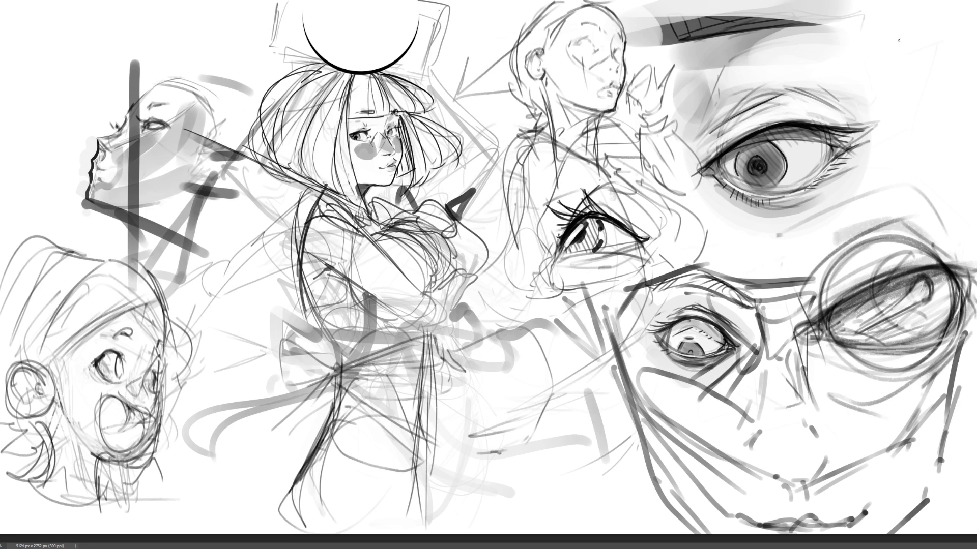
- Hatch the top-right corner above the large eye and beside its eyebrow
{"action": "mouse_move", "coordinate": [886, 78]}
{"action": "left_mouse_down"}
{"action": "mouse_move", "coordinate": [901, 26]}
{"action": "mouse_move", "coordinate": [897, 51]}
{"action": "left_mouse_up"}
{"action": "mouse_move", "coordinate": [899, 34]}
{"action": "left_mouse_down"}
{"action": "mouse_move", "coordinate": [908, 26]}
{"action": "mouse_move", "coordinate": [876, 41]}
{"action": "mouse_move", "coordinate": [902, 19]}
{"action": "mouse_move", "coordinate": [940, 23]}
{"action": "mouse_move", "coordinate": [934, 29]}
{"action": "mouse_move", "coordinate": [946, 37]}
{"action": "left_mouse_up"}
{"action": "left_click_drag", "start_coordinate": [906, 49], "coordinate": [928, 32]}
{"action": "left_click_drag", "start_coordinate": [893, 74], "coordinate": [942, 41]}
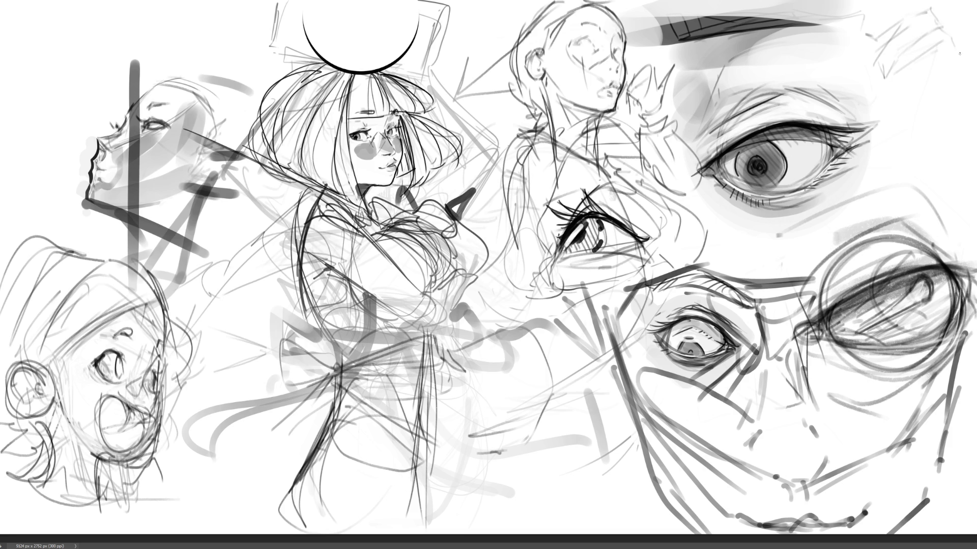
{"action": "left_click_drag", "start_coordinate": [903, 72], "coordinate": [949, 47]}
{"action": "left_click_drag", "start_coordinate": [910, 79], "coordinate": [904, 96]}
{"action": "left_click_drag", "start_coordinate": [913, 139], "coordinate": [965, 119]}
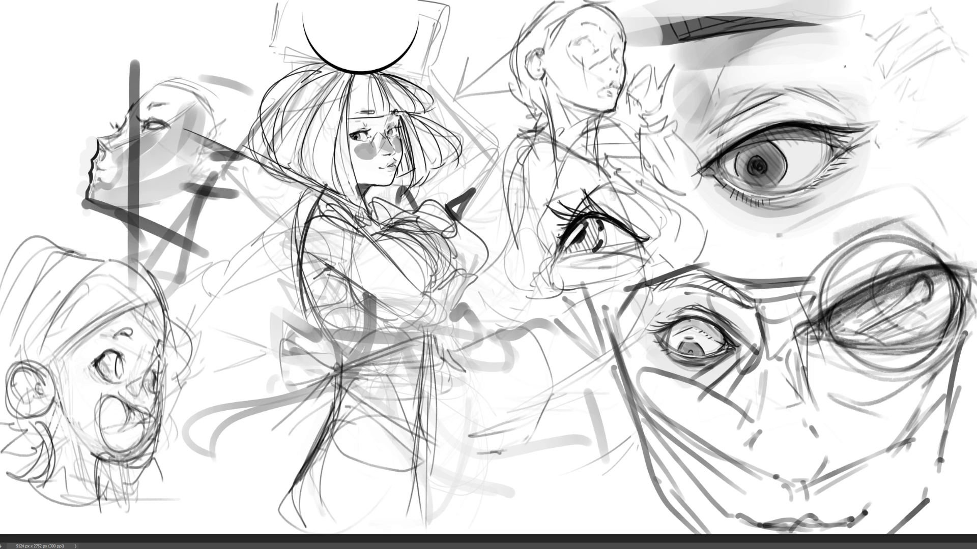
{"action": "mouse_move", "coordinate": [847, 75]}
{"action": "left_mouse_down"}
{"action": "mouse_move", "coordinate": [861, 83]}
{"action": "mouse_move", "coordinate": [861, 57]}
{"action": "mouse_move", "coordinate": [858, 84]}
{"action": "left_mouse_up"}
{"action": "left_click_drag", "start_coordinate": [859, 83], "coordinate": [868, 89]}
{"action": "mouse_move", "coordinate": [874, 36]}
{"action": "left_mouse_down"}
{"action": "mouse_move", "coordinate": [921, 40]}
{"action": "mouse_move", "coordinate": [966, 10]}
{"action": "mouse_move", "coordinate": [965, 51]}
{"action": "left_mouse_up"}
- Add hatching to the right of the large eye and lower beside it
{"action": "left_click_drag", "start_coordinate": [868, 158], "coordinate": [939, 136]}
{"action": "left_click_drag", "start_coordinate": [941, 160], "coordinate": [972, 120]}
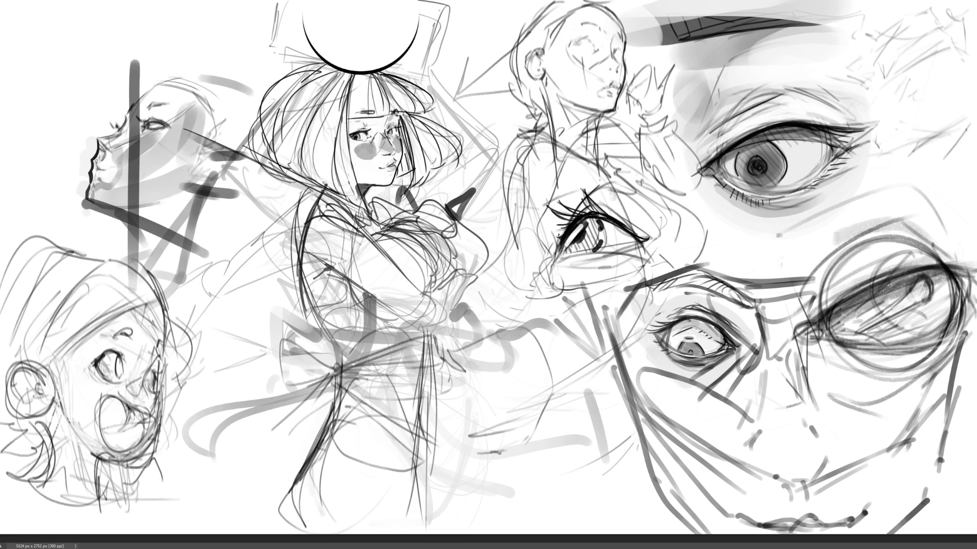
{"action": "left_click_drag", "start_coordinate": [869, 173], "coordinate": [915, 178]}
{"action": "left_click_drag", "start_coordinate": [969, 155], "coordinate": [964, 187]}
{"action": "left_click_drag", "start_coordinate": [874, 174], "coordinate": [966, 184]}
{"action": "left_click_drag", "start_coordinate": [858, 190], "coordinate": [963, 188]}
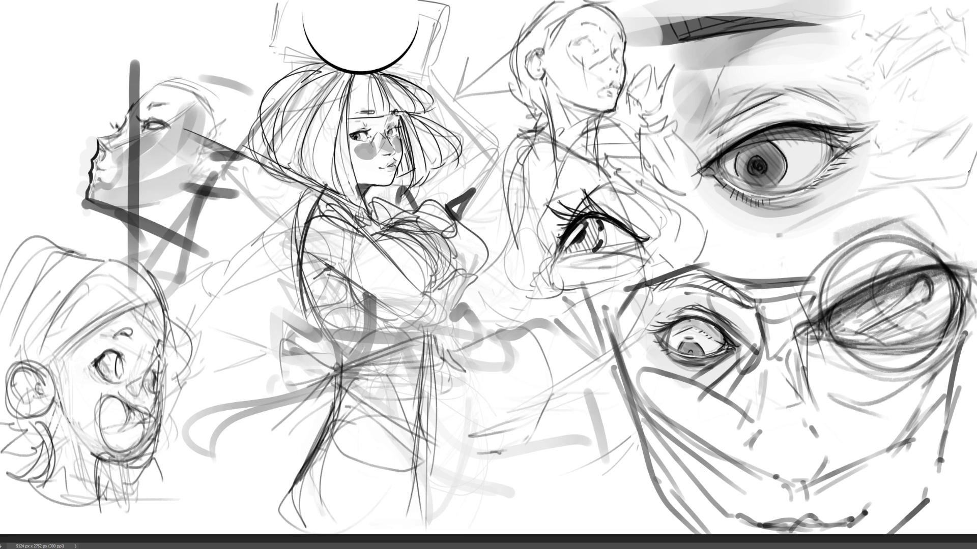
- Scribble loose strokes across the top-right corner of the canvas
{"action": "left_click_drag", "start_coordinate": [942, 7], "coordinate": [974, 6]}
{"action": "left_click_drag", "start_coordinate": [968, 20], "coordinate": [966, 41]}
{"action": "left_click_drag", "start_coordinate": [820, 51], "coordinate": [826, 71]}
{"action": "mouse_move", "coordinate": [824, 53]}
{"action": "left_mouse_down"}
{"action": "mouse_move", "coordinate": [850, 68]}
{"action": "mouse_move", "coordinate": [875, 20]}
{"action": "mouse_move", "coordinate": [901, 5]}
{"action": "left_mouse_up"}
{"action": "left_click_drag", "start_coordinate": [895, 10], "coordinate": [898, 24]}
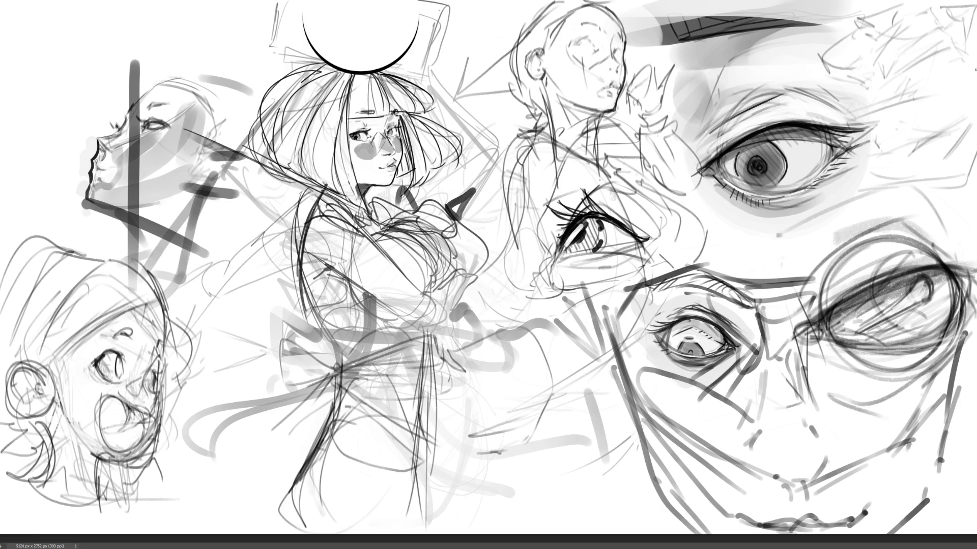
- Draw long faint strokes up-right from the eye and more hatching above it
{"action": "left_click_drag", "start_coordinate": [841, 125], "coordinate": [955, 87]}
{"action": "left_click_drag", "start_coordinate": [891, 111], "coordinate": [968, 90]}
{"action": "left_click_drag", "start_coordinate": [889, 107], "coordinate": [955, 78]}
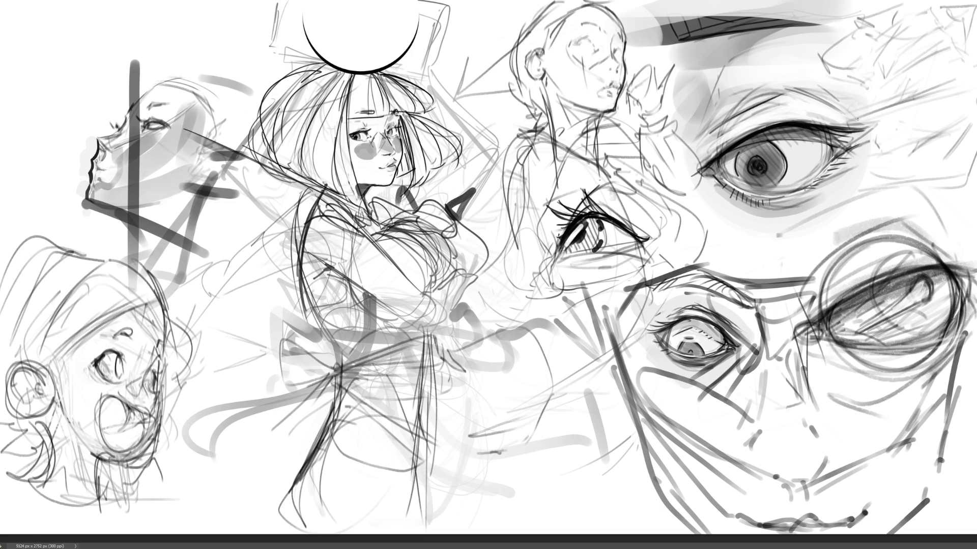
{"action": "left_click_drag", "start_coordinate": [847, 116], "coordinate": [872, 110]}
{"action": "left_click_drag", "start_coordinate": [810, 60], "coordinate": [860, 14]}
{"action": "left_click_drag", "start_coordinate": [868, 16], "coordinate": [911, 10]}
{"action": "left_click_drag", "start_coordinate": [837, 89], "coordinate": [895, 67]}
{"action": "left_click_drag", "start_coordinate": [895, 67], "coordinate": [935, 53]}
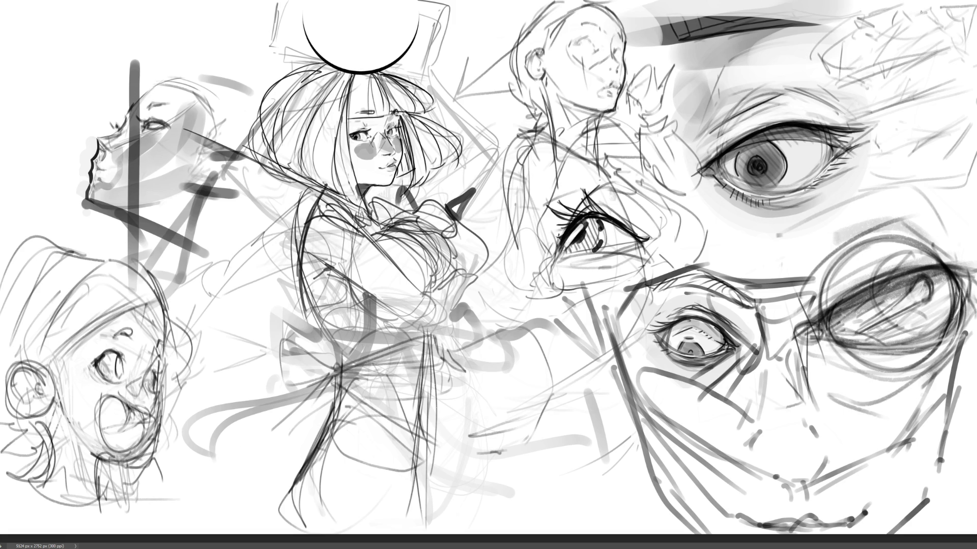
- Add faint hatching above-right and right of the eye, plus a few strokes below
{"action": "mouse_move", "coordinate": [836, 26]}
{"action": "left_mouse_down"}
{"action": "mouse_move", "coordinate": [824, 68]}
{"action": "mouse_move", "coordinate": [846, 26]}
{"action": "left_mouse_up"}
{"action": "mouse_move", "coordinate": [789, 47]}
{"action": "left_mouse_down"}
{"action": "mouse_move", "coordinate": [814, 78]}
{"action": "mouse_move", "coordinate": [850, 53]}
{"action": "left_mouse_up"}
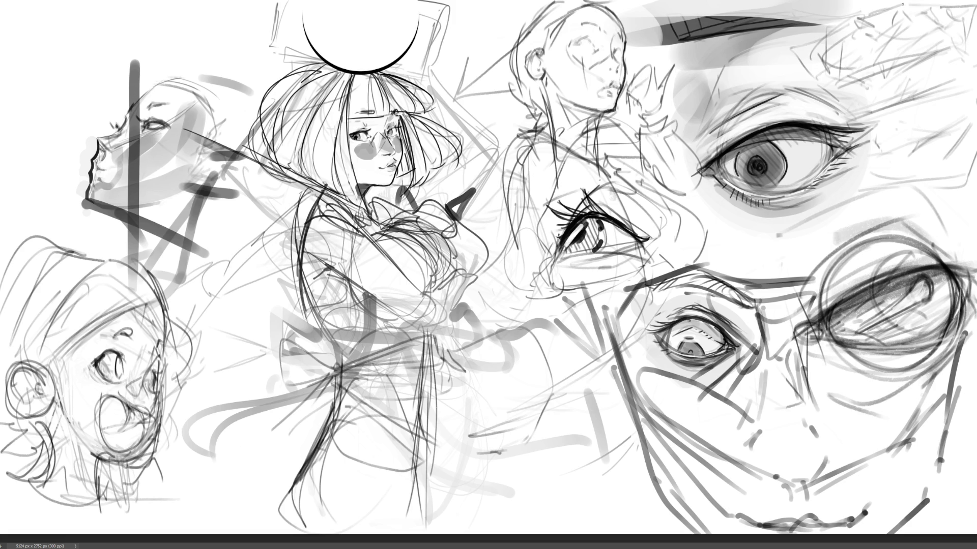
{"action": "left_click_drag", "start_coordinate": [856, 157], "coordinate": [932, 133]}
{"action": "left_click_drag", "start_coordinate": [886, 154], "coordinate": [974, 119]}
{"action": "left_click_drag", "start_coordinate": [838, 175], "coordinate": [917, 147]}
{"action": "mouse_move", "coordinate": [848, 176]}
{"action": "left_mouse_down"}
{"action": "mouse_move", "coordinate": [907, 173]}
{"action": "mouse_move", "coordinate": [973, 134]}
{"action": "mouse_move", "coordinate": [869, 182]}
{"action": "left_mouse_up"}
{"action": "left_click_drag", "start_coordinate": [864, 194], "coordinate": [916, 183]}
{"action": "left_click_drag", "start_coordinate": [950, 201], "coordinate": [970, 177]}
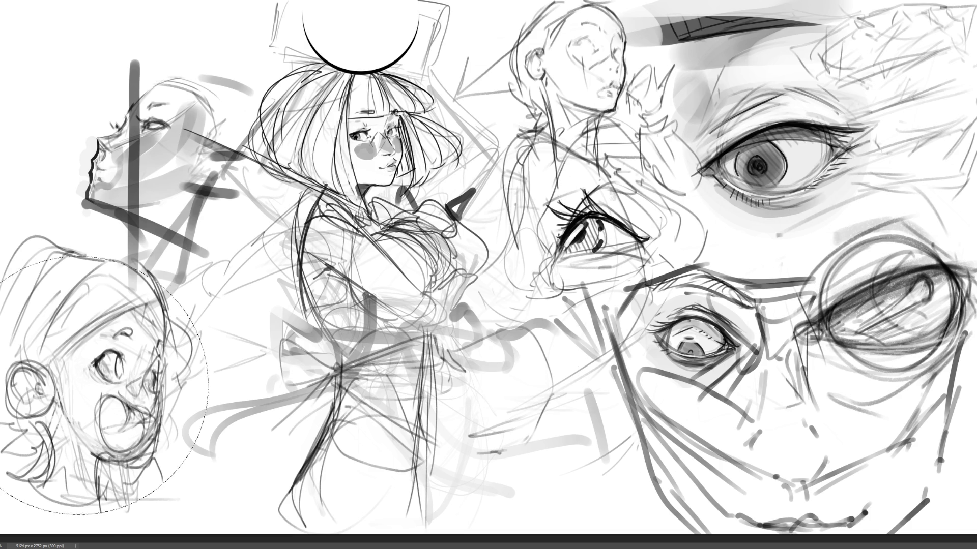
- Erase over the lower-left face with a large soft eraser, fading it to light grey
{"action": "left_click_drag", "start_coordinate": [114, 295], "coordinate": [111, 403]}
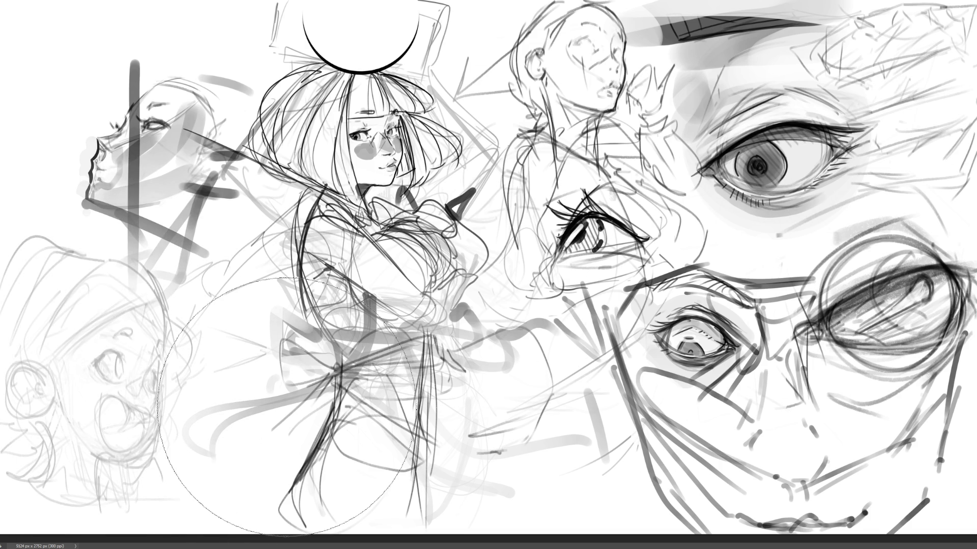
- Switch to a fine brush and draw dark lines over the lower-left face's eyes and cheek
{"action": "key", "text": "b"}
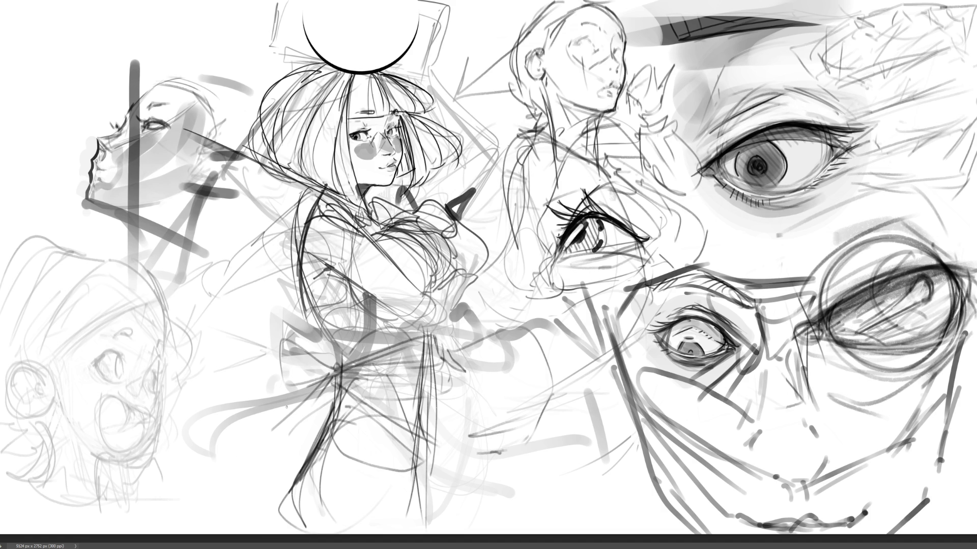
{"action": "mouse_move", "coordinate": [118, 356]}
{"action": "left_mouse_down"}
{"action": "mouse_move", "coordinate": [118, 379]}
{"action": "mouse_move", "coordinate": [120, 363]}
{"action": "mouse_move", "coordinate": [153, 377]}
{"action": "left_mouse_up"}
{"action": "left_click_drag", "start_coordinate": [161, 352], "coordinate": [158, 375]}
{"action": "mouse_move", "coordinate": [125, 345]}
{"action": "left_mouse_down"}
{"action": "mouse_move", "coordinate": [124, 362]}
{"action": "mouse_move", "coordinate": [103, 357]}
{"action": "mouse_move", "coordinate": [117, 332]}
{"action": "mouse_move", "coordinate": [138, 331]}
{"action": "mouse_move", "coordinate": [129, 336]}
{"action": "mouse_move", "coordinate": [163, 353]}
{"action": "mouse_move", "coordinate": [152, 360]}
{"action": "mouse_move", "coordinate": [156, 382]}
{"action": "left_mouse_up"}
{"action": "key", "text": "ctrl+z"}
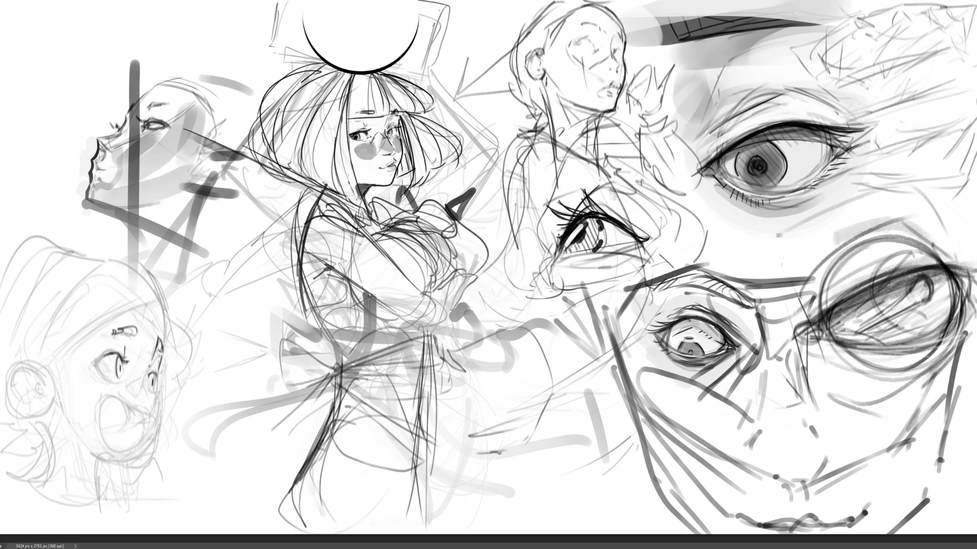
{"action": "key", "text": "ctrl+shift+z"}
{"action": "key", "text": "ctrl+z"}
{"action": "key", "text": "ctrl+shift+z"}
- Mark the right eye, then redraw the mouth's upper edge, a cheek line and the jaw curve
{"action": "mouse_move", "coordinate": [148, 373]}
{"action": "left_mouse_down"}
{"action": "mouse_move", "coordinate": [131, 385]}
{"action": "mouse_move", "coordinate": [152, 398]}
{"action": "mouse_move", "coordinate": [149, 415]}
{"action": "mouse_move", "coordinate": [101, 405]}
{"action": "mouse_move", "coordinate": [120, 442]}
{"action": "mouse_move", "coordinate": [126, 421]}
{"action": "left_mouse_up"}
{"action": "key", "text": "ctrl+z"}
{"action": "key", "text": "ctrl+z"}
{"action": "mouse_move", "coordinate": [126, 404]}
{"action": "left_mouse_down"}
{"action": "mouse_move", "coordinate": [148, 414]}
{"action": "mouse_move", "coordinate": [130, 434]}
{"action": "left_mouse_up"}
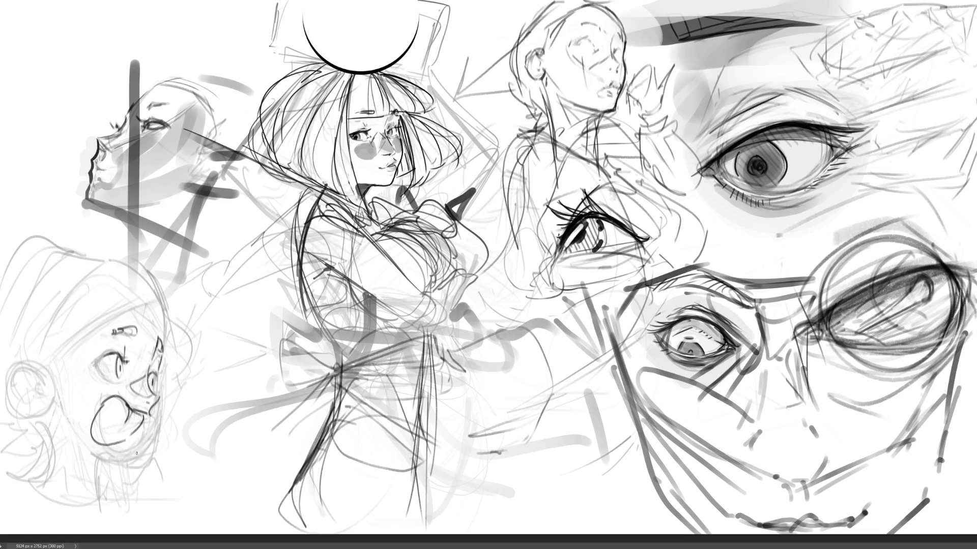
{"action": "left_click_drag", "start_coordinate": [117, 386], "coordinate": [103, 402]}
{"action": "left_click_drag", "start_coordinate": [158, 400], "coordinate": [137, 459]}
{"action": "key", "text": "ctrl+z"}
{"action": "key", "text": "ctrl+z"}
{"action": "mouse_move", "coordinate": [155, 409]}
{"action": "left_mouse_down"}
{"action": "mouse_move", "coordinate": [94, 476]}
{"action": "mouse_move", "coordinate": [93, 496]}
{"action": "left_mouse_up"}
- Outline the ear and redraw the top and back of the lower-left head
{"action": "left_click_drag", "start_coordinate": [50, 409], "coordinate": [61, 414]}
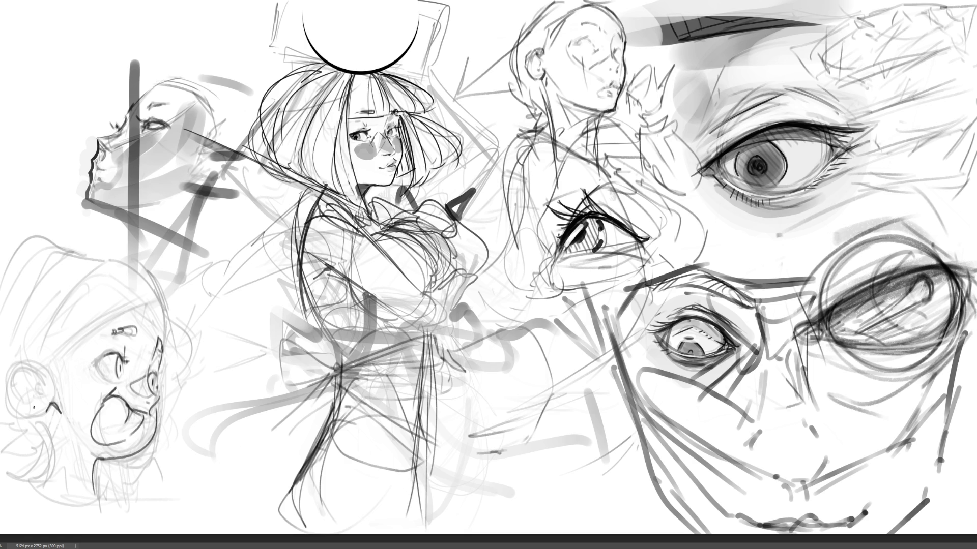
{"action": "mouse_move", "coordinate": [7, 387]}
{"action": "left_mouse_down"}
{"action": "mouse_move", "coordinate": [45, 416]}
{"action": "mouse_move", "coordinate": [20, 349]}
{"action": "mouse_move", "coordinate": [47, 370]}
{"action": "mouse_move", "coordinate": [21, 354]}
{"action": "mouse_move", "coordinate": [47, 395]}
{"action": "mouse_move", "coordinate": [31, 361]}
{"action": "mouse_move", "coordinate": [10, 375]}
{"action": "mouse_move", "coordinate": [29, 406]}
{"action": "left_mouse_up"}
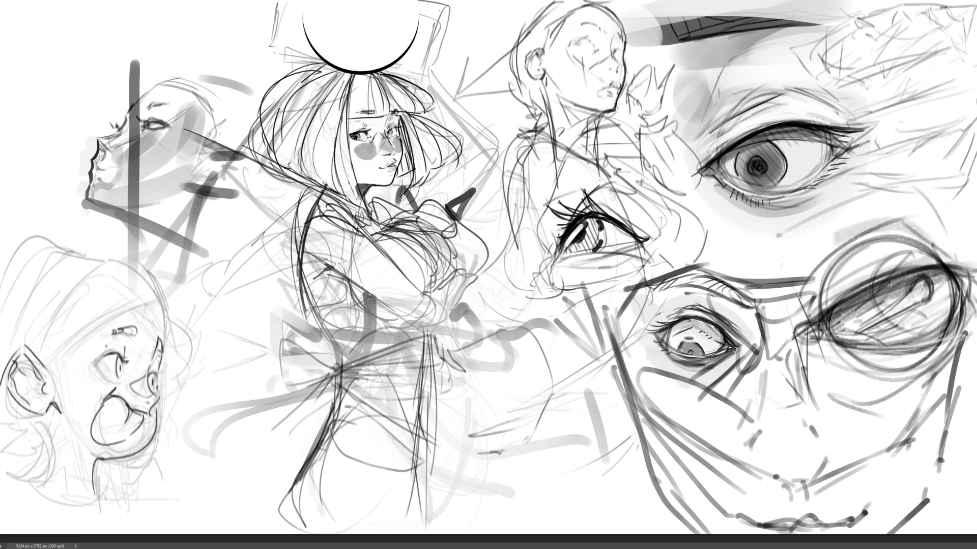
{"action": "mouse_move", "coordinate": [51, 371]}
{"action": "left_mouse_down"}
{"action": "mouse_move", "coordinate": [61, 382]}
{"action": "mouse_move", "coordinate": [72, 347]}
{"action": "mouse_move", "coordinate": [67, 358]}
{"action": "left_mouse_up"}
{"action": "mouse_move", "coordinate": [44, 367]}
{"action": "left_mouse_down"}
{"action": "mouse_move", "coordinate": [105, 318]}
{"action": "mouse_move", "coordinate": [155, 298]}
{"action": "left_mouse_up"}
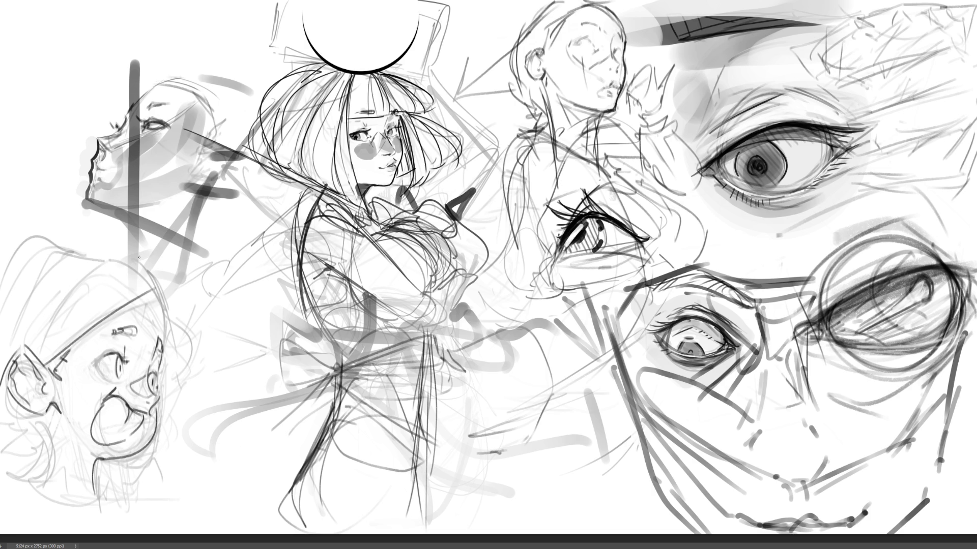
{"action": "mouse_move", "coordinate": [35, 354]}
{"action": "left_mouse_down"}
{"action": "mouse_move", "coordinate": [88, 266]}
{"action": "mouse_move", "coordinate": [135, 245]}
{"action": "mouse_move", "coordinate": [162, 300]}
{"action": "left_mouse_up"}
{"action": "left_click_drag", "start_coordinate": [152, 268], "coordinate": [174, 351]}
{"action": "mouse_move", "coordinate": [163, 292]}
{"action": "left_mouse_down"}
{"action": "mouse_move", "coordinate": [209, 341]}
{"action": "mouse_move", "coordinate": [209, 317]}
{"action": "mouse_move", "coordinate": [186, 389]}
{"action": "mouse_move", "coordinate": [175, 338]}
{"action": "left_mouse_up"}
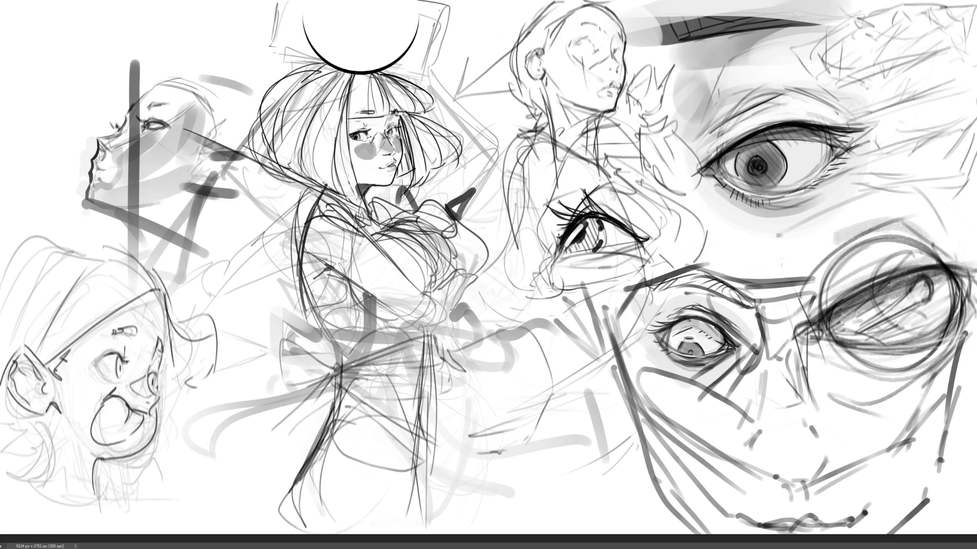
- Refine the chin, neck and collar lines and the head's top-left contour
{"action": "left_click_drag", "start_coordinate": [104, 460], "coordinate": [92, 505]}
{"action": "left_click_drag", "start_coordinate": [32, 417], "coordinate": [47, 487]}
{"action": "mouse_move", "coordinate": [109, 249]}
{"action": "left_mouse_down"}
{"action": "mouse_move", "coordinate": [80, 239]}
{"action": "mouse_move", "coordinate": [43, 283]}
{"action": "left_mouse_up"}
{"action": "left_click_drag", "start_coordinate": [71, 240], "coordinate": [22, 328]}
{"action": "left_click_drag", "start_coordinate": [38, 231], "coordinate": [71, 241]}
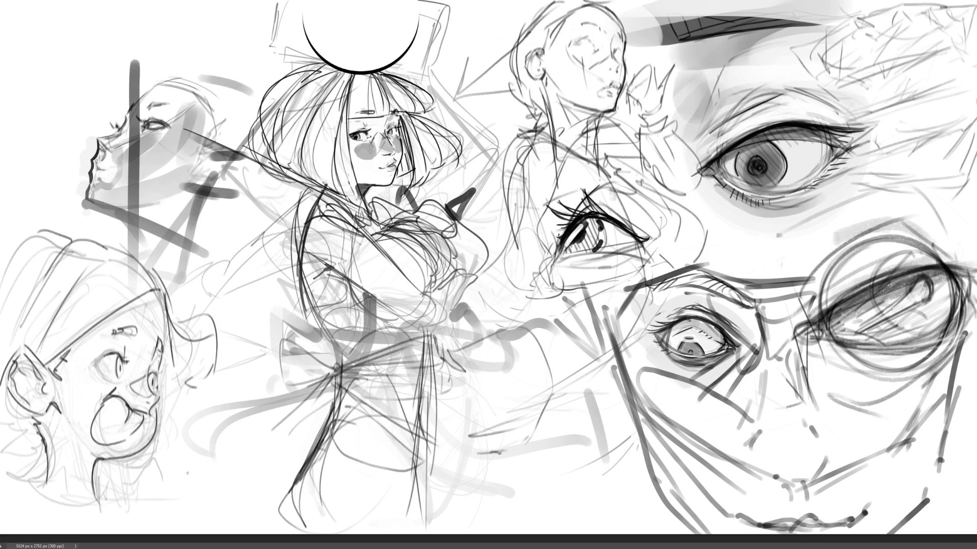
{"action": "mouse_move", "coordinate": [118, 460]}
{"action": "left_mouse_down"}
{"action": "mouse_move", "coordinate": [119, 481]}
{"action": "mouse_move", "coordinate": [164, 501]}
{"action": "mouse_move", "coordinate": [179, 491]}
{"action": "left_mouse_up"}
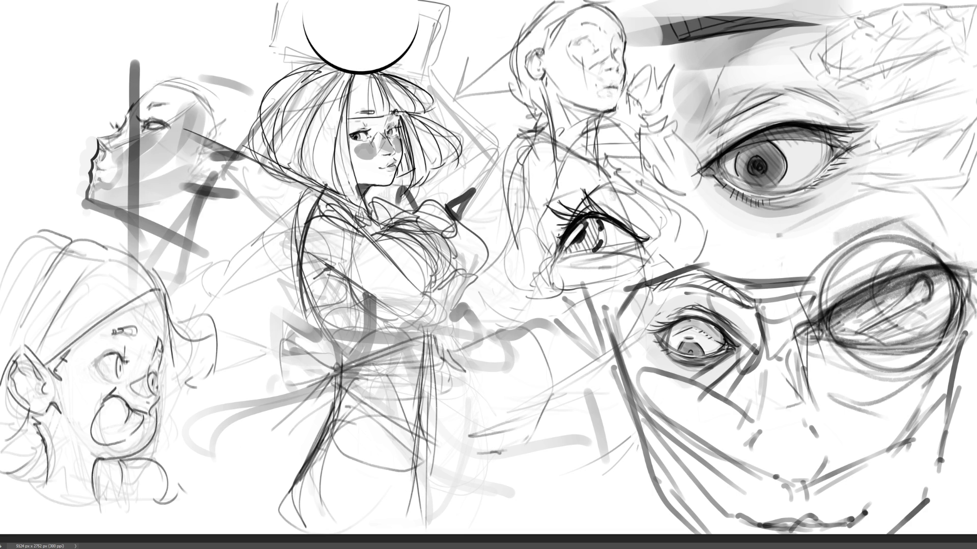
- Touch up the upper face's lips, undoing one stroke, refine the sketched hand and mark near the nose
{"action": "left_click_drag", "start_coordinate": [608, 87], "coordinate": [619, 83]}
{"action": "key", "text": "ctrl+z"}
{"action": "mouse_move", "coordinate": [640, 73]}
{"action": "left_mouse_down"}
{"action": "mouse_move", "coordinate": [637, 91]}
{"action": "mouse_move", "coordinate": [650, 94]}
{"action": "mouse_move", "coordinate": [639, 118]}
{"action": "left_mouse_up"}
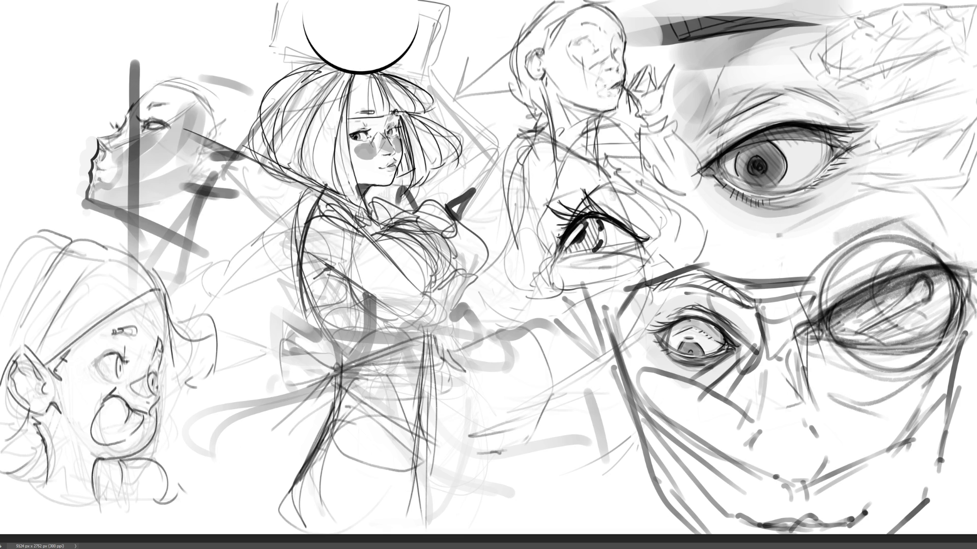
{"action": "left_click_drag", "start_coordinate": [595, 70], "coordinate": [603, 84]}
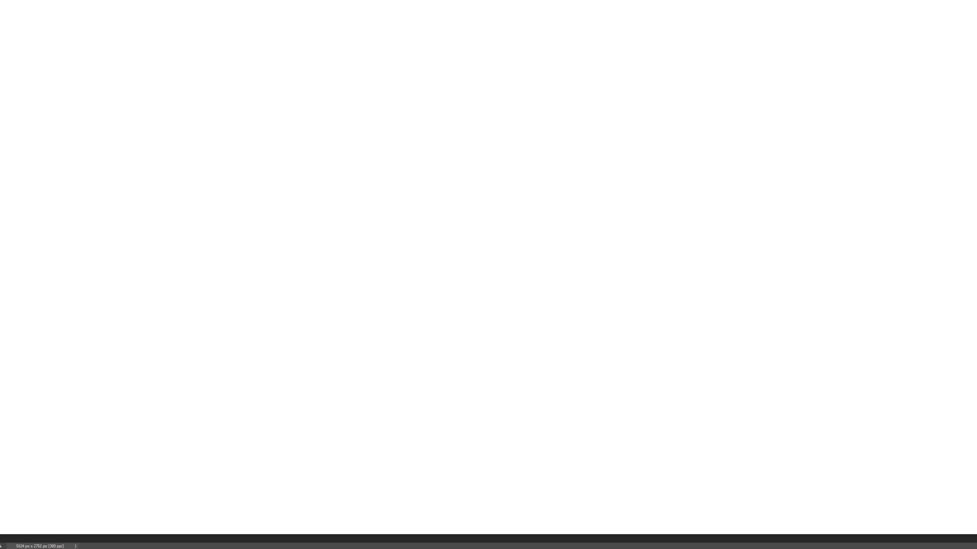
- Sketch a loose grey nose outline with nostril curves and inner construction lines
{"action": "mouse_move", "coordinate": [379, 262]}
{"action": "left_mouse_down"}
{"action": "mouse_move", "coordinate": [432, 200]}
{"action": "mouse_move", "coordinate": [472, 185]}
{"action": "mouse_move", "coordinate": [486, 269]}
{"action": "left_mouse_up"}
{"action": "mouse_move", "coordinate": [432, 201]}
{"action": "left_mouse_down"}
{"action": "mouse_move", "coordinate": [378, 262]}
{"action": "mouse_move", "coordinate": [467, 273]}
{"action": "mouse_move", "coordinate": [486, 251]}
{"action": "left_mouse_up"}
{"action": "left_click_drag", "start_coordinate": [486, 265], "coordinate": [485, 286]}
{"action": "mouse_move", "coordinate": [472, 296]}
{"action": "left_mouse_down"}
{"action": "mouse_move", "coordinate": [427, 315]}
{"action": "mouse_move", "coordinate": [474, 301]}
{"action": "mouse_move", "coordinate": [464, 322]}
{"action": "mouse_move", "coordinate": [480, 357]}
{"action": "left_mouse_up"}
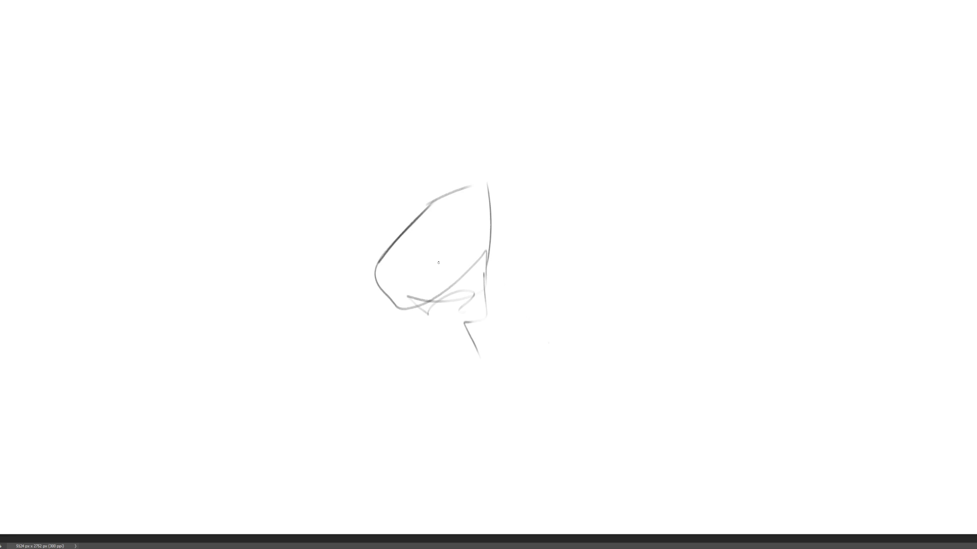
{"action": "mouse_move", "coordinate": [412, 248]}
{"action": "left_mouse_down"}
{"action": "mouse_move", "coordinate": [401, 255]}
{"action": "mouse_move", "coordinate": [407, 283]}
{"action": "left_mouse_up"}
{"action": "left_click_drag", "start_coordinate": [410, 249], "coordinate": [466, 246]}
{"action": "mouse_move", "coordinate": [459, 244]}
{"action": "left_mouse_down"}
{"action": "mouse_move", "coordinate": [459, 255]}
{"action": "mouse_move", "coordinate": [480, 248]}
{"action": "left_mouse_up"}
{"action": "left_click_drag", "start_coordinate": [482, 245], "coordinate": [481, 257]}
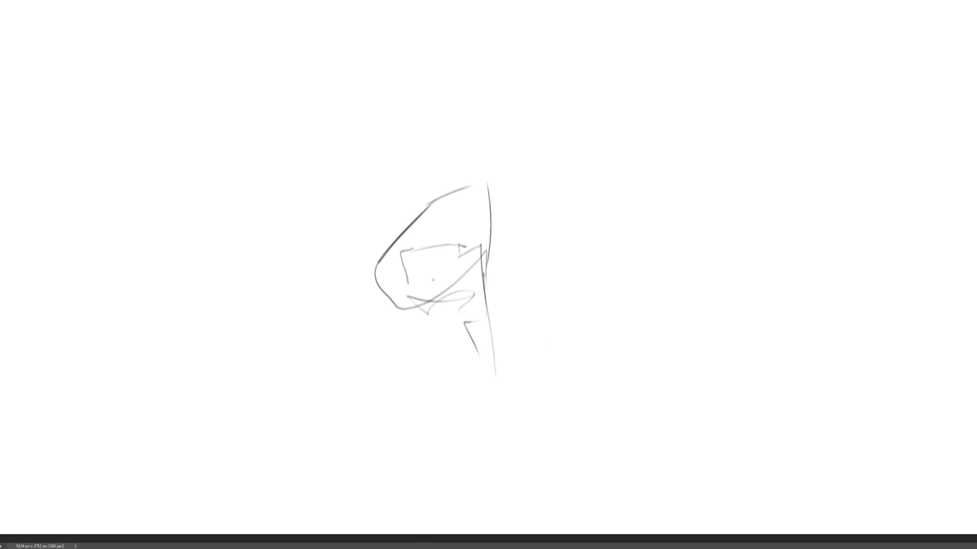
{"action": "mouse_move", "coordinate": [433, 209]}
{"action": "left_mouse_down"}
{"action": "mouse_move", "coordinate": [490, 191]}
{"action": "mouse_move", "coordinate": [483, 285]}
{"action": "left_mouse_up"}
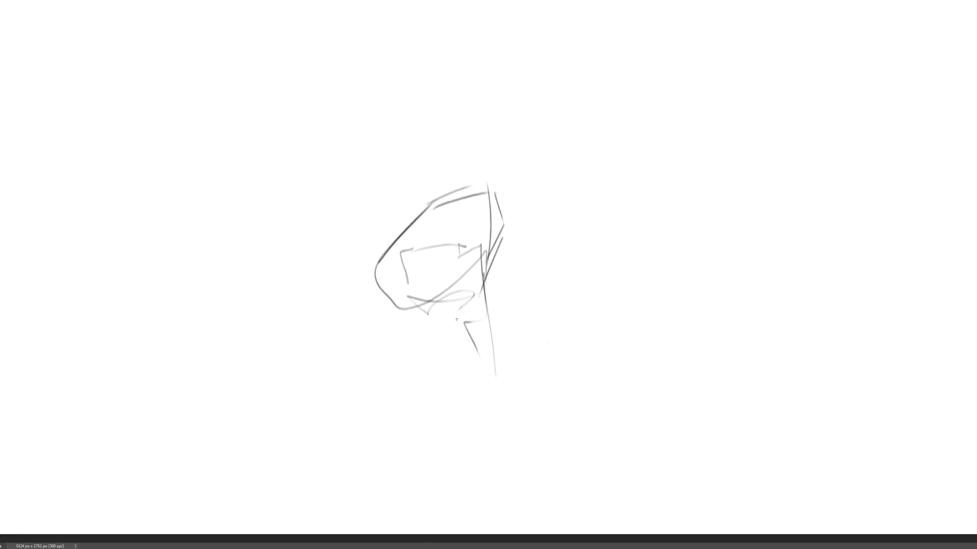
{"action": "left_click_drag", "start_coordinate": [374, 300], "coordinate": [407, 317]}
{"action": "mouse_move", "coordinate": [379, 260]}
{"action": "left_mouse_down"}
{"action": "mouse_move", "coordinate": [388, 285]}
{"action": "mouse_move", "coordinate": [379, 298]}
{"action": "mouse_move", "coordinate": [377, 268]}
{"action": "mouse_move", "coordinate": [319, 300]}
{"action": "mouse_move", "coordinate": [356, 305]}
{"action": "mouse_move", "coordinate": [331, 316]}
{"action": "mouse_move", "coordinate": [302, 306]}
{"action": "mouse_move", "coordinate": [377, 280]}
{"action": "left_mouse_up"}
{"action": "mouse_move", "coordinate": [349, 322]}
{"action": "left_mouse_down"}
{"action": "mouse_move", "coordinate": [380, 292]}
{"action": "mouse_move", "coordinate": [401, 301]}
{"action": "mouse_move", "coordinate": [462, 382]}
{"action": "mouse_move", "coordinate": [545, 442]}
{"action": "mouse_move", "coordinate": [616, 441]}
{"action": "mouse_move", "coordinate": [651, 356]}
{"action": "left_mouse_up"}
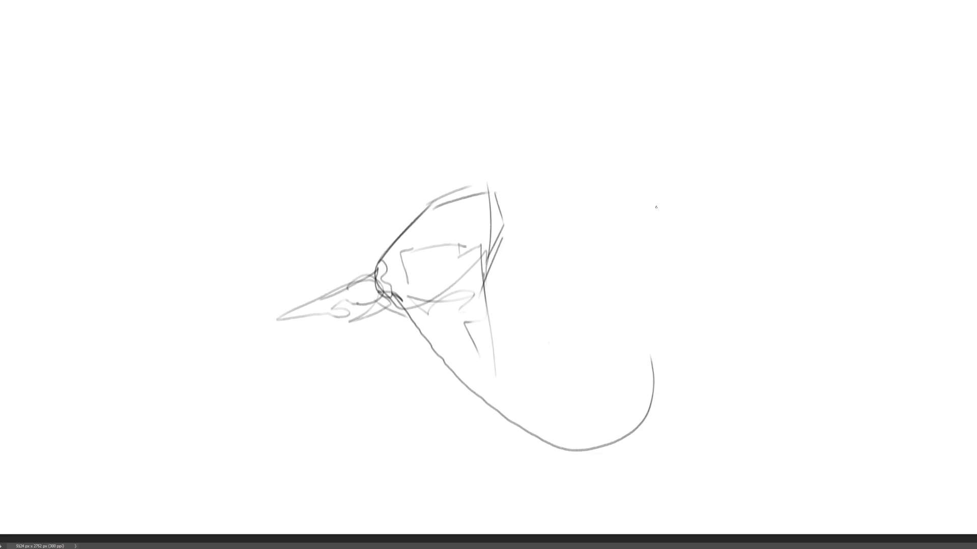
- Rough in an open triangular ear shape with a wing-like form beneath it at upper right
{"action": "mouse_move", "coordinate": [622, 139]}
{"action": "left_mouse_down"}
{"action": "mouse_move", "coordinate": [669, 110]}
{"action": "mouse_move", "coordinate": [682, 162]}
{"action": "mouse_move", "coordinate": [625, 154]}
{"action": "mouse_move", "coordinate": [716, 193]}
{"action": "left_mouse_up"}
{"action": "left_click_drag", "start_coordinate": [670, 116], "coordinate": [718, 194]}
{"action": "left_click_drag", "start_coordinate": [715, 201], "coordinate": [697, 208]}
{"action": "mouse_move", "coordinate": [624, 160]}
{"action": "left_mouse_down"}
{"action": "mouse_move", "coordinate": [654, 194]}
{"action": "mouse_move", "coordinate": [716, 193]}
{"action": "left_mouse_up"}
{"action": "mouse_move", "coordinate": [717, 197]}
{"action": "left_mouse_down"}
{"action": "mouse_move", "coordinate": [669, 215]}
{"action": "mouse_move", "coordinate": [666, 238]}
{"action": "mouse_move", "coordinate": [712, 209]}
{"action": "left_mouse_up"}
{"action": "left_click_drag", "start_coordinate": [723, 203], "coordinate": [724, 225]}
- Form a box under the ear shape, add a small wing and curve down its right end
{"action": "left_click_drag", "start_coordinate": [604, 207], "coordinate": [664, 237]}
{"action": "left_click_drag", "start_coordinate": [609, 205], "coordinate": [630, 191]}
{"action": "mouse_move", "coordinate": [608, 149]}
{"action": "left_mouse_down"}
{"action": "mouse_move", "coordinate": [626, 181]}
{"action": "mouse_move", "coordinate": [609, 203]}
{"action": "left_mouse_up"}
{"action": "mouse_move", "coordinate": [609, 205]}
{"action": "left_mouse_down"}
{"action": "mouse_move", "coordinate": [593, 182]}
{"action": "mouse_move", "coordinate": [603, 203]}
{"action": "left_mouse_up"}
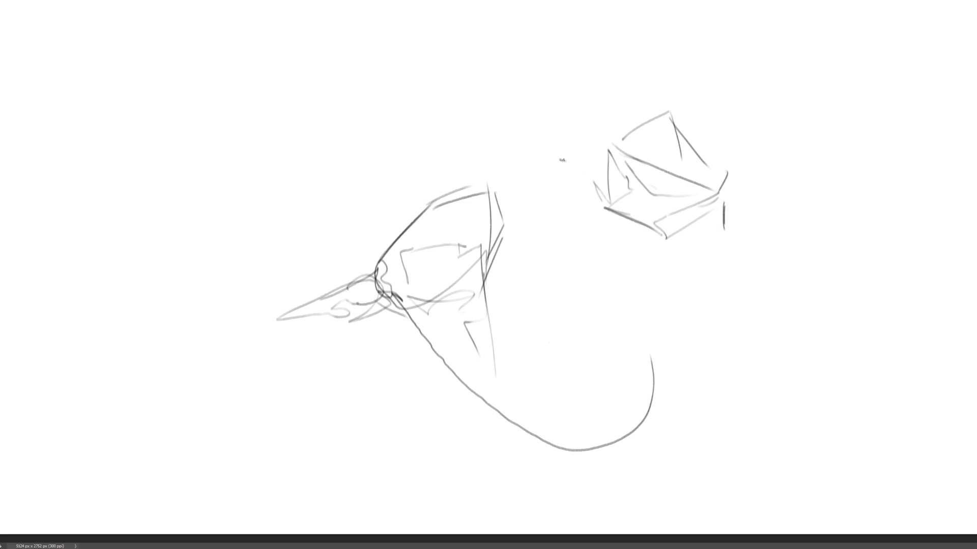
{"action": "left_click_drag", "start_coordinate": [560, 159], "coordinate": [589, 177]}
{"action": "mouse_move", "coordinate": [562, 159]}
{"action": "left_mouse_down"}
{"action": "mouse_move", "coordinate": [572, 153]}
{"action": "mouse_move", "coordinate": [564, 144]}
{"action": "mouse_move", "coordinate": [604, 154]}
{"action": "mouse_move", "coordinate": [656, 107]}
{"action": "mouse_move", "coordinate": [718, 175]}
{"action": "left_mouse_up"}
{"action": "mouse_move", "coordinate": [725, 173]}
{"action": "left_mouse_down"}
{"action": "mouse_move", "coordinate": [664, 213]}
{"action": "mouse_move", "coordinate": [728, 201]}
{"action": "mouse_move", "coordinate": [723, 227]}
{"action": "mouse_move", "coordinate": [676, 249]}
{"action": "left_mouse_up"}
{"action": "mouse_move", "coordinate": [727, 200]}
{"action": "left_mouse_down"}
{"action": "mouse_move", "coordinate": [736, 223]}
{"action": "mouse_move", "coordinate": [715, 260]}
{"action": "mouse_move", "coordinate": [682, 253]}
{"action": "left_mouse_up"}
{"action": "mouse_move", "coordinate": [669, 240]}
{"action": "left_mouse_down"}
{"action": "mouse_move", "coordinate": [707, 240]}
{"action": "mouse_move", "coordinate": [718, 279]}
{"action": "mouse_move", "coordinate": [691, 381]}
{"action": "mouse_move", "coordinate": [676, 391]}
{"action": "mouse_move", "coordinate": [721, 225]}
{"action": "left_mouse_up"}
- Outline the boxy head above the drawing with long lines and arcs to the right
{"action": "mouse_move", "coordinate": [535, 95]}
{"action": "left_mouse_down"}
{"action": "mouse_move", "coordinate": [544, 126]}
{"action": "mouse_move", "coordinate": [580, 51]}
{"action": "mouse_move", "coordinate": [624, 60]}
{"action": "mouse_move", "coordinate": [635, 101]}
{"action": "left_mouse_up"}
{"action": "mouse_move", "coordinate": [542, 123]}
{"action": "left_mouse_down"}
{"action": "mouse_move", "coordinate": [590, 145]}
{"action": "mouse_move", "coordinate": [651, 107]}
{"action": "mouse_move", "coordinate": [673, 114]}
{"action": "left_mouse_up"}
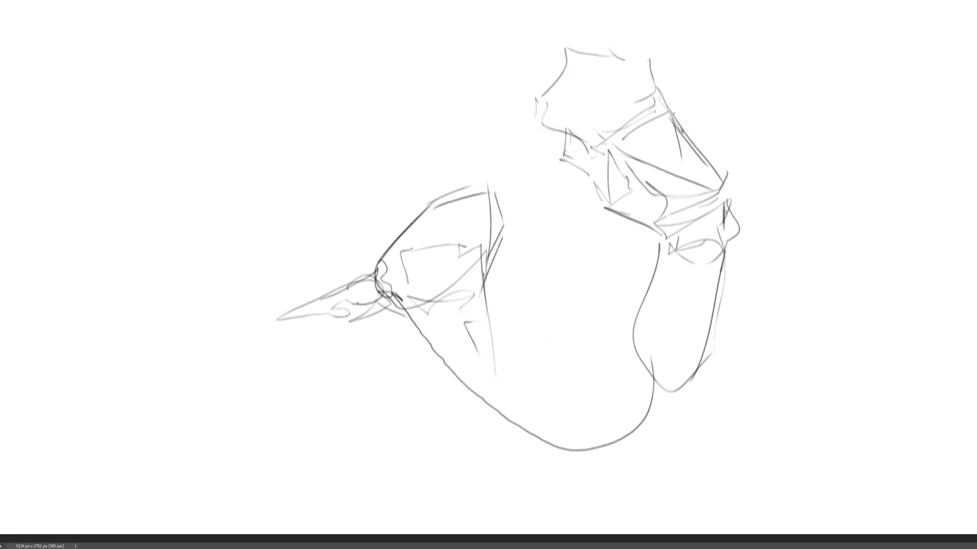
{"action": "mouse_move", "coordinate": [557, 133]}
{"action": "left_mouse_down"}
{"action": "mouse_move", "coordinate": [529, 226]}
{"action": "mouse_move", "coordinate": [631, 96]}
{"action": "mouse_move", "coordinate": [774, 142]}
{"action": "mouse_move", "coordinate": [824, 243]}
{"action": "left_mouse_up"}
{"action": "left_click_drag", "start_coordinate": [737, 131], "coordinate": [759, 159]}
{"action": "mouse_move", "coordinate": [645, 90]}
{"action": "left_mouse_down"}
{"action": "mouse_move", "coordinate": [707, 108]}
{"action": "mouse_move", "coordinate": [773, 66]}
{"action": "mouse_move", "coordinate": [831, 49]}
{"action": "mouse_move", "coordinate": [678, 110]}
{"action": "mouse_move", "coordinate": [859, 184]}
{"action": "left_mouse_up"}
{"action": "mouse_move", "coordinate": [638, 56]}
{"action": "left_mouse_down"}
{"action": "mouse_move", "coordinate": [650, 62]}
{"action": "mouse_move", "coordinate": [649, 115]}
{"action": "left_mouse_up"}
{"action": "mouse_move", "coordinate": [606, 62]}
{"action": "left_mouse_down"}
{"action": "mouse_move", "coordinate": [625, 56]}
{"action": "mouse_move", "coordinate": [597, 102]}
{"action": "left_mouse_up"}
{"action": "left_click_drag", "start_coordinate": [598, 104], "coordinate": [612, 104]}
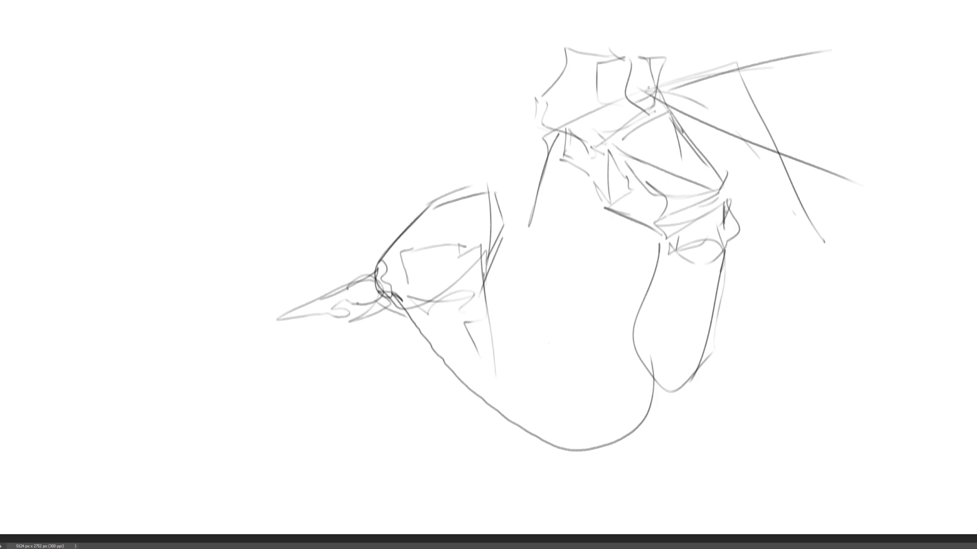
{"action": "mouse_move", "coordinate": [658, 68]}
{"action": "left_mouse_down"}
{"action": "mouse_move", "coordinate": [624, 139]}
{"action": "mouse_move", "coordinate": [604, 136]}
{"action": "left_mouse_up"}
{"action": "left_click_drag", "start_coordinate": [570, 86], "coordinate": [591, 65]}
{"action": "left_click_drag", "start_coordinate": [583, 128], "coordinate": [599, 116]}
- Add an arc over the head, diagonals below it and near-vertical lines on its right
{"action": "mouse_move", "coordinate": [613, 51]}
{"action": "left_mouse_down"}
{"action": "mouse_move", "coordinate": [563, 112]}
{"action": "mouse_move", "coordinate": [583, 130]}
{"action": "mouse_move", "coordinate": [654, 56]}
{"action": "left_mouse_up"}
{"action": "left_click_drag", "start_coordinate": [600, 153], "coordinate": [631, 157]}
{"action": "left_click_drag", "start_coordinate": [664, 63], "coordinate": [665, 81]}
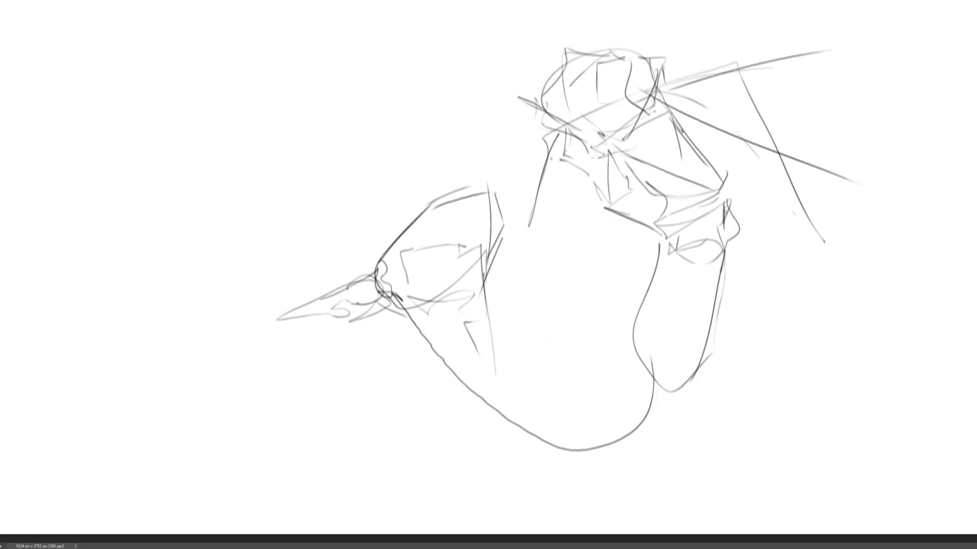
{"action": "left_click_drag", "start_coordinate": [550, 159], "coordinate": [612, 132]}
{"action": "left_click_drag", "start_coordinate": [584, 158], "coordinate": [621, 129]}
{"action": "left_click_drag", "start_coordinate": [554, 164], "coordinate": [604, 206]}
{"action": "left_click_drag", "start_coordinate": [621, 216], "coordinate": [638, 219]}
{"action": "left_click_drag", "start_coordinate": [677, 82], "coordinate": [831, 152]}
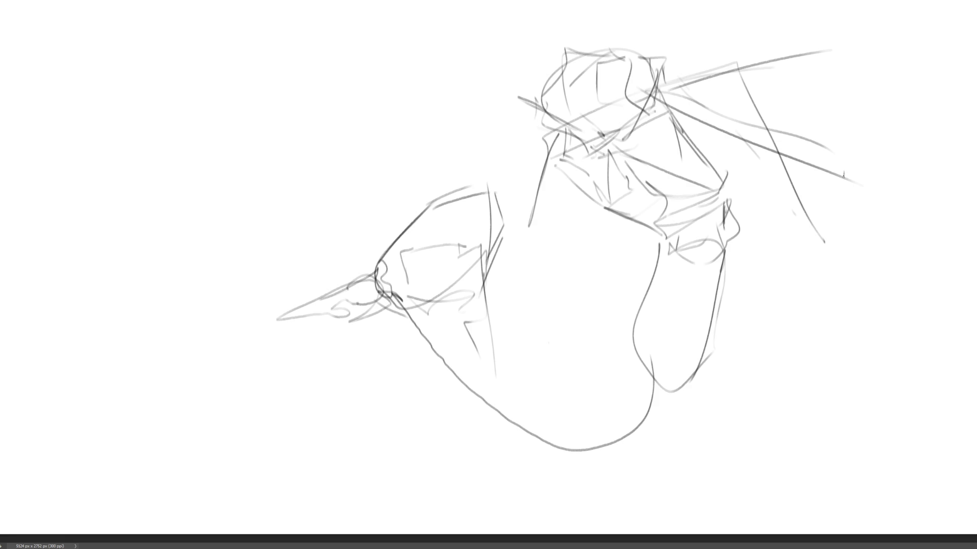
{"action": "left_click_drag", "start_coordinate": [670, 75], "coordinate": [684, 136]}
{"action": "left_click_drag", "start_coordinate": [668, 75], "coordinate": [699, 163]}
{"action": "left_click_drag", "start_coordinate": [672, 95], "coordinate": [684, 117]}
{"action": "mouse_move", "coordinate": [680, 115]}
{"action": "left_mouse_down"}
{"action": "mouse_move", "coordinate": [680, 126]}
{"action": "mouse_move", "coordinate": [570, 155]}
{"action": "mouse_move", "coordinate": [742, 190]}
{"action": "mouse_move", "coordinate": [741, 240]}
{"action": "left_mouse_up"}
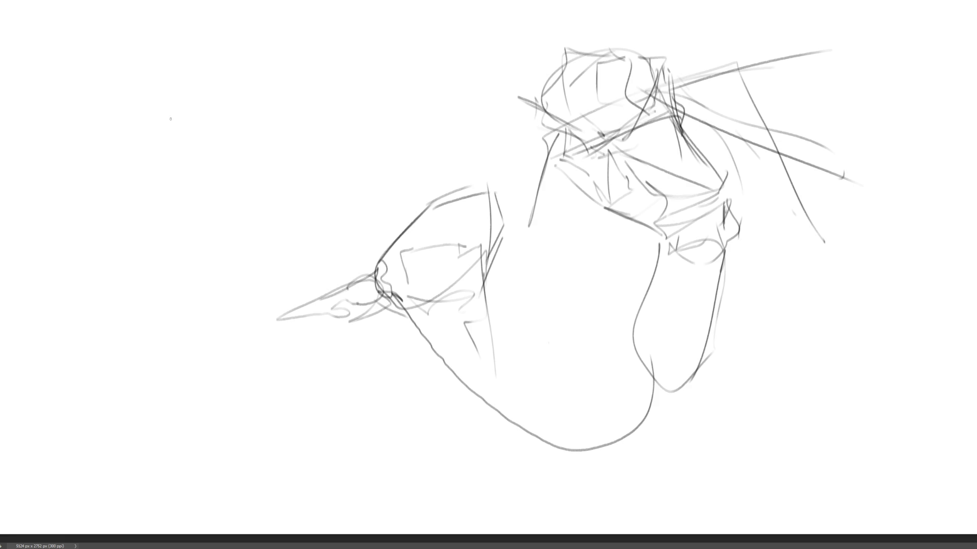
- Sketch a boxy head at upper left with looping arcs to its right
{"action": "mouse_move", "coordinate": [170, 119]}
{"action": "left_mouse_down"}
{"action": "mouse_move", "coordinate": [212, 166]}
{"action": "mouse_move", "coordinate": [201, 153]}
{"action": "left_mouse_up"}
{"action": "mouse_move", "coordinate": [170, 120]}
{"action": "left_mouse_down"}
{"action": "mouse_move", "coordinate": [229, 84]}
{"action": "mouse_move", "coordinate": [245, 153]}
{"action": "left_mouse_up"}
{"action": "left_click_drag", "start_coordinate": [211, 194], "coordinate": [260, 148]}
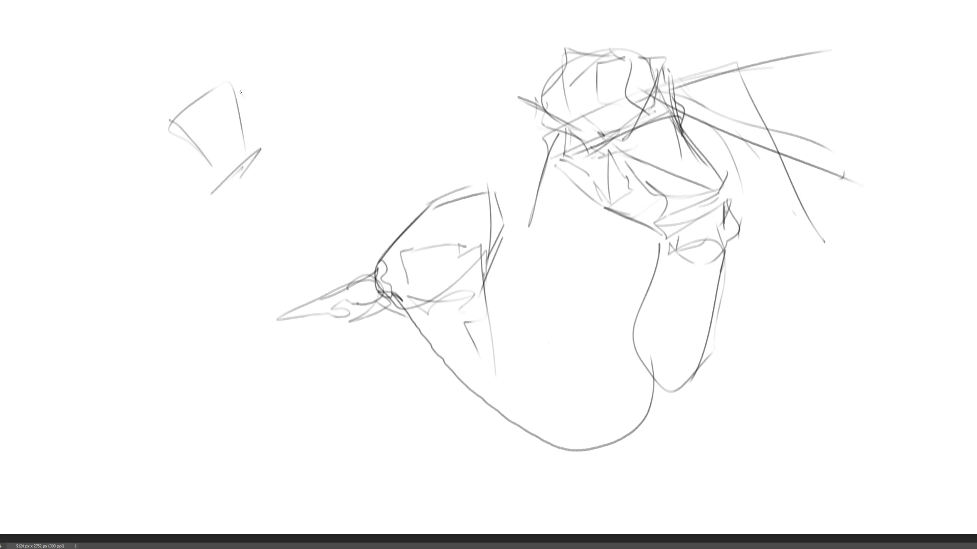
{"action": "mouse_move", "coordinate": [241, 92]}
{"action": "left_mouse_down"}
{"action": "mouse_move", "coordinate": [261, 151]}
{"action": "mouse_move", "coordinate": [246, 182]}
{"action": "left_mouse_up"}
{"action": "left_click_drag", "start_coordinate": [175, 124], "coordinate": [202, 215]}
{"action": "mouse_move", "coordinate": [279, 167]}
{"action": "left_mouse_down"}
{"action": "mouse_move", "coordinate": [217, 208]}
{"action": "mouse_move", "coordinate": [245, 204]}
{"action": "mouse_move", "coordinate": [281, 162]}
{"action": "mouse_move", "coordinate": [284, 131]}
{"action": "mouse_move", "coordinate": [279, 162]}
{"action": "left_mouse_up"}
{"action": "left_click_drag", "start_coordinate": [275, 165], "coordinate": [320, 141]}
{"action": "left_click_drag", "start_coordinate": [285, 148], "coordinate": [279, 162]}
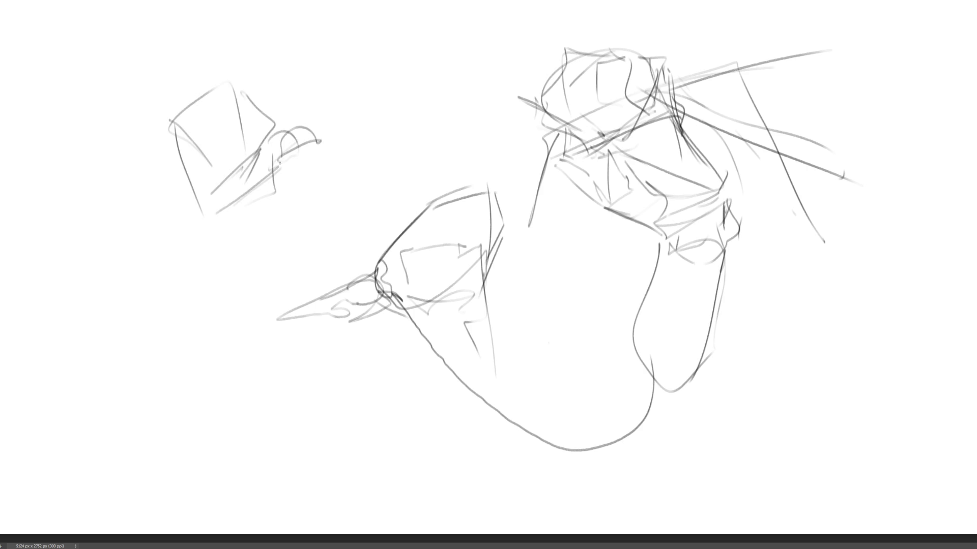
- Redraw the box's edges and extend it downward with diagonals and hatching
{"action": "mouse_move", "coordinate": [226, 79]}
{"action": "left_mouse_down"}
{"action": "mouse_move", "coordinate": [274, 113]}
{"action": "mouse_move", "coordinate": [275, 138]}
{"action": "mouse_move", "coordinate": [195, 109]}
{"action": "mouse_move", "coordinate": [189, 188]}
{"action": "left_mouse_up"}
{"action": "mouse_move", "coordinate": [173, 157]}
{"action": "left_mouse_down"}
{"action": "mouse_move", "coordinate": [202, 172]}
{"action": "mouse_move", "coordinate": [281, 123]}
{"action": "left_mouse_up"}
{"action": "left_click_drag", "start_coordinate": [247, 163], "coordinate": [287, 118]}
{"action": "mouse_move", "coordinate": [186, 179]}
{"action": "left_mouse_down"}
{"action": "mouse_move", "coordinate": [232, 180]}
{"action": "mouse_move", "coordinate": [183, 186]}
{"action": "mouse_move", "coordinate": [218, 235]}
{"action": "left_mouse_up"}
{"action": "left_click_drag", "start_coordinate": [255, 186], "coordinate": [220, 232]}
{"action": "left_click_drag", "start_coordinate": [289, 168], "coordinate": [248, 227]}
{"action": "mouse_move", "coordinate": [279, 210]}
{"action": "left_mouse_down"}
{"action": "mouse_move", "coordinate": [235, 239]}
{"action": "mouse_move", "coordinate": [257, 248]}
{"action": "left_mouse_up"}
{"action": "left_click_drag", "start_coordinate": [238, 252], "coordinate": [252, 282]}
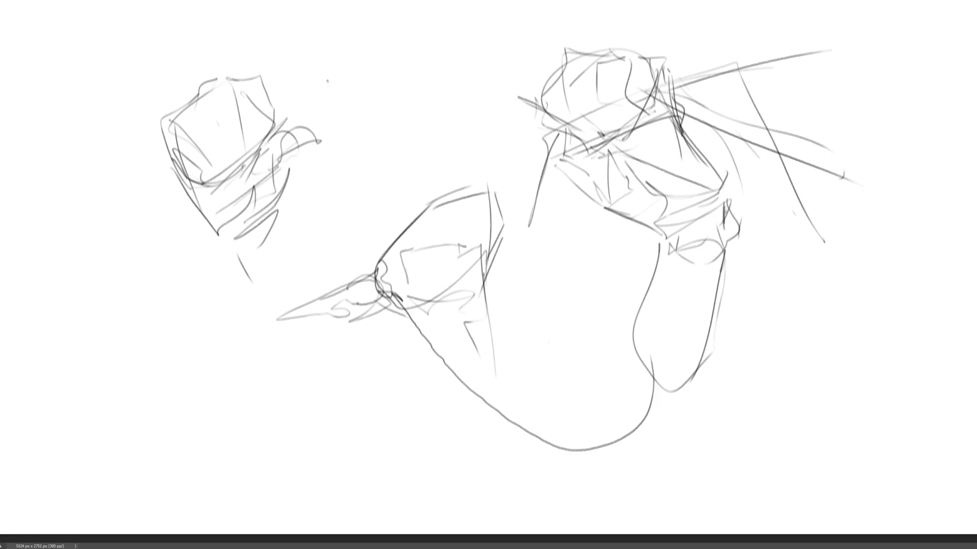
- Outline a small almond eye near the top with corner strokes and an iris
{"action": "mouse_move", "coordinate": [324, 82]}
{"action": "left_mouse_down"}
{"action": "mouse_move", "coordinate": [356, 107]}
{"action": "mouse_move", "coordinate": [373, 50]}
{"action": "mouse_move", "coordinate": [410, 87]}
{"action": "left_mouse_up"}
{"action": "left_click_drag", "start_coordinate": [356, 108], "coordinate": [407, 97]}
{"action": "mouse_move", "coordinate": [339, 83]}
{"action": "left_mouse_down"}
{"action": "mouse_move", "coordinate": [420, 94]}
{"action": "mouse_move", "coordinate": [361, 58]}
{"action": "mouse_move", "coordinate": [378, 50]}
{"action": "left_mouse_up"}
{"action": "left_click_drag", "start_coordinate": [387, 48], "coordinate": [415, 94]}
{"action": "left_click_drag", "start_coordinate": [372, 69], "coordinate": [388, 73]}
{"action": "left_click_drag", "start_coordinate": [316, 67], "coordinate": [355, 61]}
{"action": "mouse_move", "coordinate": [412, 86]}
{"action": "left_mouse_down"}
{"action": "mouse_move", "coordinate": [423, 98]}
{"action": "mouse_move", "coordinate": [409, 97]}
{"action": "left_mouse_up"}
{"action": "mouse_move", "coordinate": [331, 79]}
{"action": "left_mouse_down"}
{"action": "mouse_move", "coordinate": [370, 54]}
{"action": "mouse_move", "coordinate": [359, 86]}
{"action": "left_mouse_up"}
{"action": "mouse_move", "coordinate": [387, 86]}
{"action": "left_mouse_down"}
{"action": "mouse_move", "coordinate": [389, 96]}
{"action": "mouse_move", "coordinate": [354, 86]}
{"action": "mouse_move", "coordinate": [410, 95]}
{"action": "left_mouse_up"}
- Draw and darken the eyelid lines and outer corner of the eye
{"action": "left_click_drag", "start_coordinate": [334, 70], "coordinate": [381, 45]}
{"action": "left_click_drag", "start_coordinate": [323, 64], "coordinate": [386, 51]}
{"action": "left_click_drag", "start_coordinate": [386, 51], "coordinate": [411, 73]}
{"action": "mouse_move", "coordinate": [340, 62]}
{"action": "left_mouse_down"}
{"action": "mouse_move", "coordinate": [382, 44]}
{"action": "mouse_move", "coordinate": [406, 48]}
{"action": "left_mouse_up"}
{"action": "left_click_drag", "start_coordinate": [374, 3], "coordinate": [406, 50]}
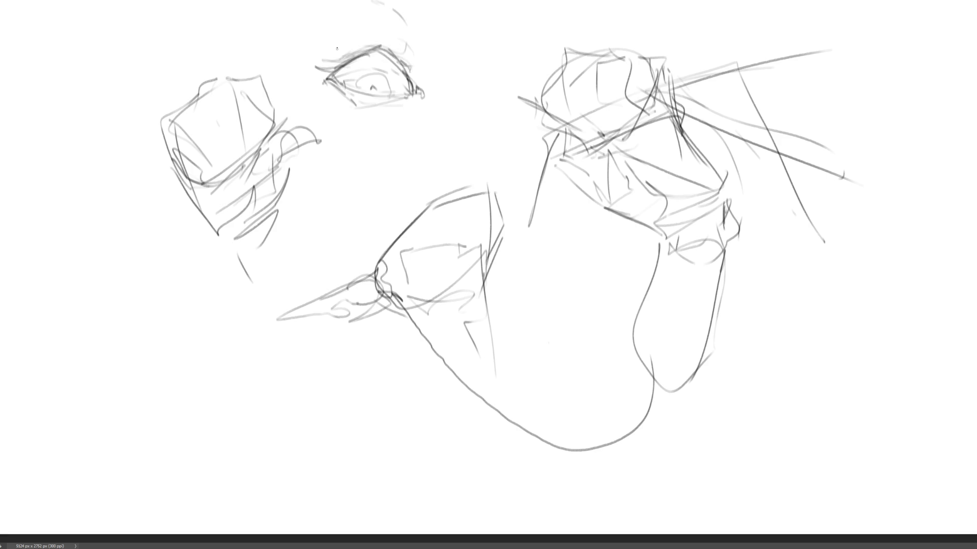
- Sketch a brow and hair lines above the eye, plus the iris oval and lower lid
{"action": "left_click_drag", "start_coordinate": [342, 46], "coordinate": [383, 35]}
{"action": "left_click_drag", "start_coordinate": [392, 18], "coordinate": [400, 34]}
{"action": "left_click_drag", "start_coordinate": [351, 5], "coordinate": [378, 1]}
{"action": "left_click_drag", "start_coordinate": [407, 0], "coordinate": [413, 19]}
{"action": "left_click_drag", "start_coordinate": [371, 77], "coordinate": [416, 95]}
{"action": "left_click_drag", "start_coordinate": [424, 88], "coordinate": [436, 81]}
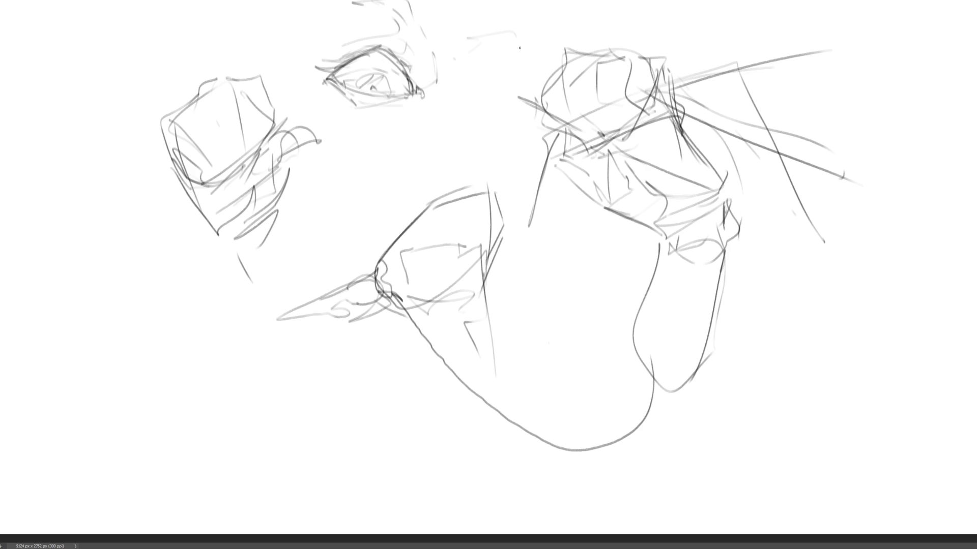
- Sketch an ear shape right of the eye and hatch the area below it
{"action": "mouse_move", "coordinate": [515, 35]}
{"action": "left_mouse_down"}
{"action": "mouse_move", "coordinate": [529, 22]}
{"action": "mouse_move", "coordinate": [530, 47]}
{"action": "left_mouse_up"}
{"action": "mouse_move", "coordinate": [506, 97]}
{"action": "left_mouse_down"}
{"action": "mouse_move", "coordinate": [520, 80]}
{"action": "mouse_move", "coordinate": [545, 89]}
{"action": "mouse_move", "coordinate": [553, 62]}
{"action": "mouse_move", "coordinate": [547, 99]}
{"action": "mouse_move", "coordinate": [526, 108]}
{"action": "mouse_move", "coordinate": [530, 100]}
{"action": "left_mouse_up"}
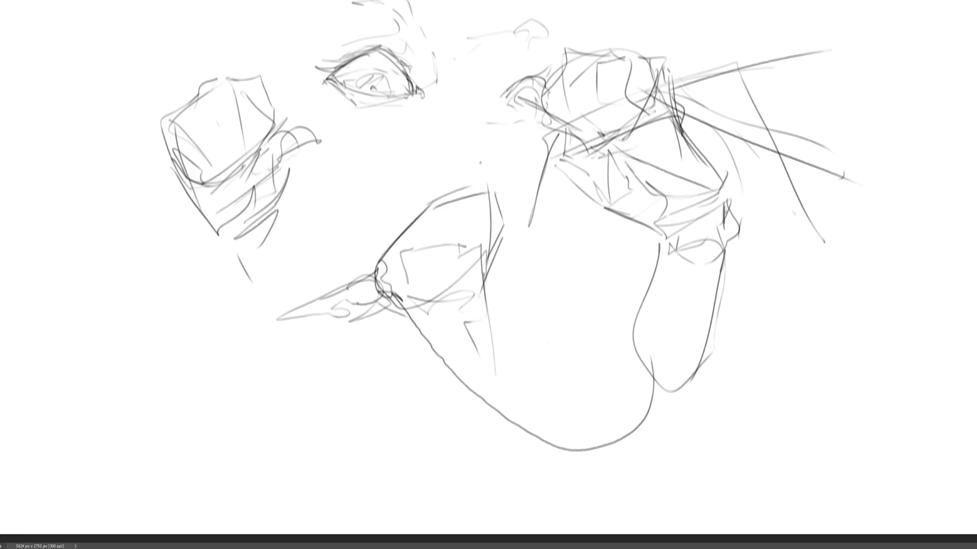
{"action": "mouse_move", "coordinate": [481, 163]}
{"action": "left_mouse_down"}
{"action": "mouse_move", "coordinate": [489, 169]}
{"action": "mouse_move", "coordinate": [505, 148]}
{"action": "left_mouse_up"}
{"action": "left_click_drag", "start_coordinate": [494, 170], "coordinate": [529, 146]}
{"action": "mouse_move", "coordinate": [529, 160]}
{"action": "left_mouse_down"}
{"action": "mouse_move", "coordinate": [536, 142]}
{"action": "mouse_move", "coordinate": [521, 149]}
{"action": "mouse_move", "coordinate": [530, 141]}
{"action": "left_mouse_up"}
{"action": "mouse_move", "coordinate": [531, 132]}
{"action": "left_mouse_down"}
{"action": "mouse_move", "coordinate": [498, 98]}
{"action": "mouse_move", "coordinate": [491, 75]}
{"action": "mouse_move", "coordinate": [460, 122]}
{"action": "mouse_move", "coordinate": [529, 124]}
{"action": "mouse_move", "coordinate": [538, 163]}
{"action": "left_mouse_up"}
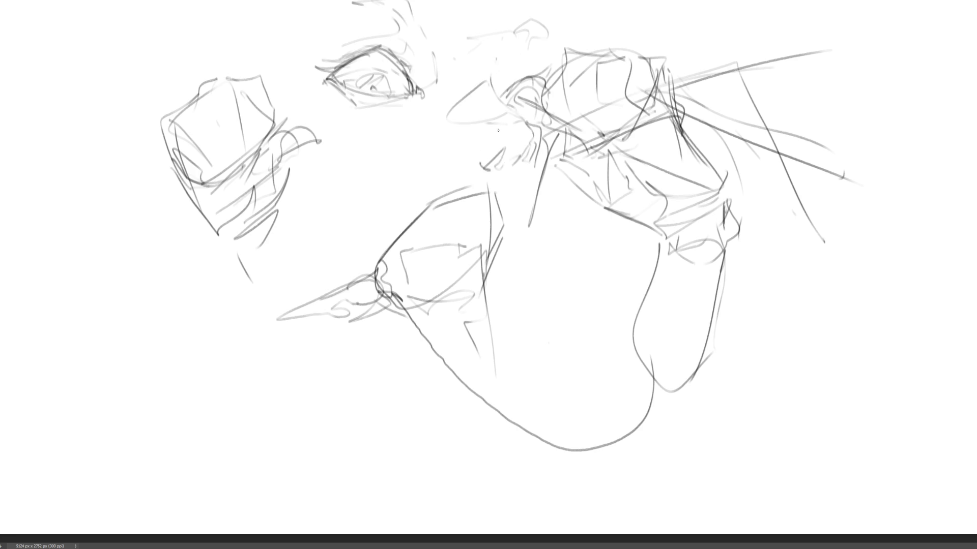
- Add an arc, hatches and short strokes around the ear and jaw
{"action": "mouse_move", "coordinate": [498, 131]}
{"action": "left_mouse_down"}
{"action": "mouse_move", "coordinate": [534, 174]}
{"action": "mouse_move", "coordinate": [526, 179]}
{"action": "left_mouse_up"}
{"action": "mouse_move", "coordinate": [531, 178]}
{"action": "left_mouse_down"}
{"action": "mouse_move", "coordinate": [499, 181]}
{"action": "mouse_move", "coordinate": [516, 186]}
{"action": "mouse_move", "coordinate": [507, 194]}
{"action": "left_mouse_up"}
{"action": "left_click_drag", "start_coordinate": [514, 92], "coordinate": [528, 84]}
{"action": "left_click_drag", "start_coordinate": [520, 82], "coordinate": [544, 129]}
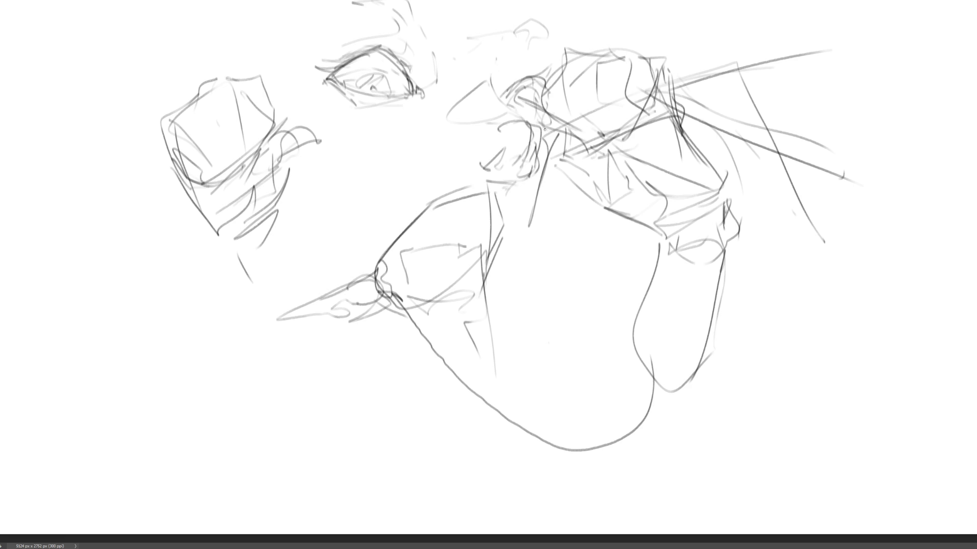
{"action": "left_click_drag", "start_coordinate": [543, 171], "coordinate": [506, 241]}
- Draw the neck lines and lower neck down into the collar
{"action": "left_click_drag", "start_coordinate": [527, 205], "coordinate": [490, 248]}
{"action": "mouse_move", "coordinate": [540, 204]}
{"action": "left_mouse_down"}
{"action": "mouse_move", "coordinate": [546, 253]}
{"action": "mouse_move", "coordinate": [477, 259]}
{"action": "left_mouse_up"}
{"action": "left_click_drag", "start_coordinate": [536, 224], "coordinate": [471, 256]}
{"action": "left_click_drag", "start_coordinate": [540, 222], "coordinate": [545, 267]}
{"action": "mouse_move", "coordinate": [481, 270]}
{"action": "left_mouse_down"}
{"action": "mouse_move", "coordinate": [470, 293]}
{"action": "mouse_move", "coordinate": [446, 290]}
{"action": "left_mouse_up"}
{"action": "left_click_drag", "start_coordinate": [535, 251], "coordinate": [508, 365]}
{"action": "left_click_drag", "start_coordinate": [509, 238], "coordinate": [438, 325]}
{"action": "left_click_drag", "start_coordinate": [483, 250], "coordinate": [503, 358]}
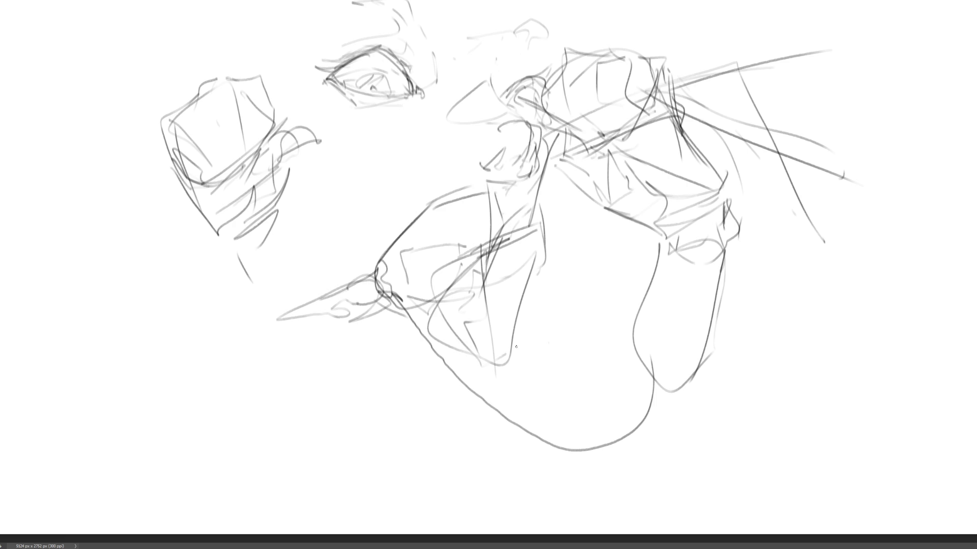
{"action": "left_click_drag", "start_coordinate": [537, 300], "coordinate": [506, 355]}
- Add a long collar diagonal and a vertical line beside it
{"action": "left_click_drag", "start_coordinate": [492, 320], "coordinate": [542, 320]}
{"action": "left_click_drag", "start_coordinate": [564, 249], "coordinate": [449, 287]}
{"action": "left_click_drag", "start_coordinate": [451, 292], "coordinate": [529, 319]}
{"action": "left_click_drag", "start_coordinate": [554, 261], "coordinate": [554, 304]}
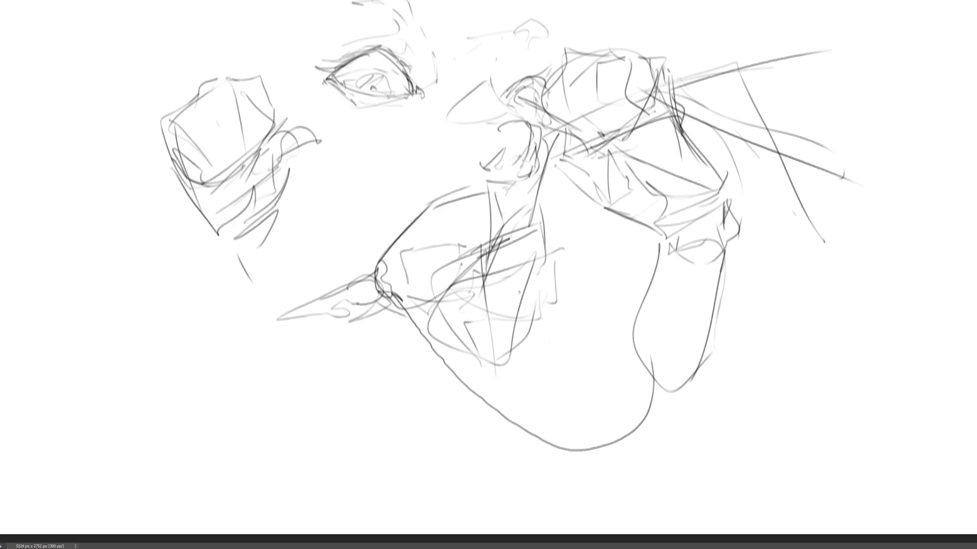
- Sweep a diagonal and arc across the face, then lines across the collar and lower torso
{"action": "left_click_drag", "start_coordinate": [311, 137], "coordinate": [429, 197]}
{"action": "left_click_drag", "start_coordinate": [307, 142], "coordinate": [455, 122]}
{"action": "mouse_move", "coordinate": [483, 242]}
{"action": "left_mouse_down"}
{"action": "mouse_move", "coordinate": [363, 218]}
{"action": "mouse_move", "coordinate": [452, 230]}
{"action": "left_mouse_up"}
{"action": "left_click_drag", "start_coordinate": [589, 179], "coordinate": [547, 238]}
{"action": "left_click_drag", "start_coordinate": [378, 288], "coordinate": [443, 259]}
{"action": "mouse_move", "coordinate": [397, 284]}
{"action": "left_mouse_down"}
{"action": "mouse_move", "coordinate": [478, 300]}
{"action": "mouse_move", "coordinate": [505, 333]}
{"action": "left_mouse_up"}
{"action": "left_click_drag", "start_coordinate": [517, 368], "coordinate": [620, 329]}
{"action": "left_click_drag", "start_coordinate": [644, 323], "coordinate": [558, 350]}
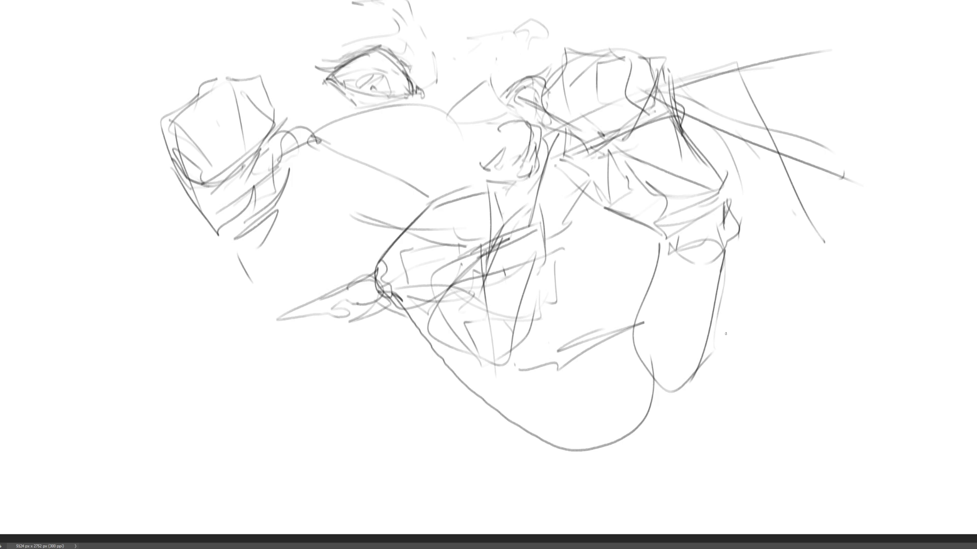
- Sketch an arched shoulder line at lower right and the arch of a new eye
{"action": "mouse_move", "coordinate": [725, 333]}
{"action": "left_mouse_down"}
{"action": "mouse_move", "coordinate": [804, 323]}
{"action": "mouse_move", "coordinate": [832, 350]}
{"action": "left_mouse_up"}
{"action": "mouse_move", "coordinate": [801, 320]}
{"action": "left_mouse_down"}
{"action": "mouse_move", "coordinate": [844, 369]}
{"action": "mouse_move", "coordinate": [831, 349]}
{"action": "left_mouse_up"}
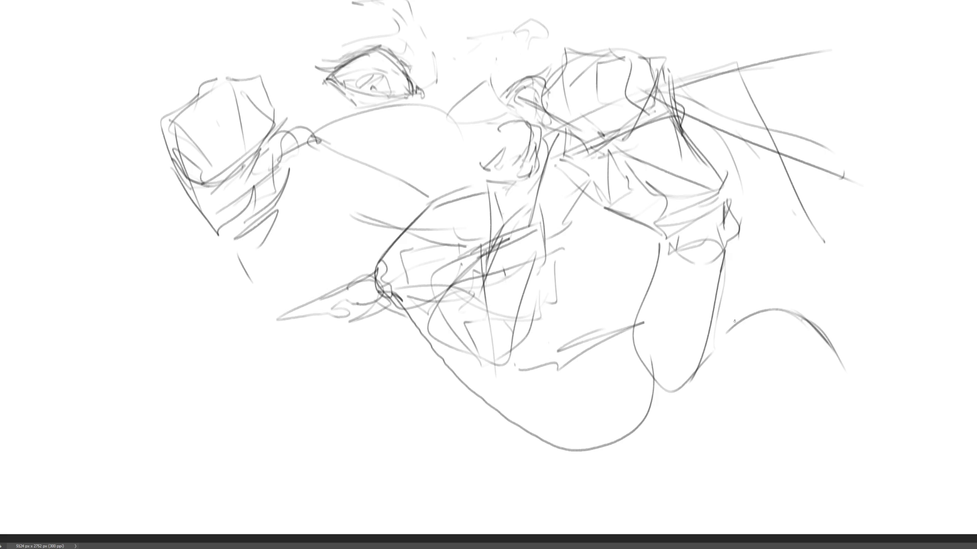
{"action": "left_click_drag", "start_coordinate": [730, 321], "coordinate": [803, 298]}
{"action": "left_click_drag", "start_coordinate": [731, 257], "coordinate": [731, 283]}
{"action": "mouse_move", "coordinate": [729, 319]}
{"action": "left_mouse_down"}
{"action": "mouse_move", "coordinate": [761, 235]}
{"action": "mouse_move", "coordinate": [820, 279]}
{"action": "left_mouse_up"}
{"action": "mouse_move", "coordinate": [811, 302]}
{"action": "left_mouse_down"}
{"action": "mouse_move", "coordinate": [837, 318]}
{"action": "mouse_move", "coordinate": [844, 355]}
{"action": "mouse_move", "coordinate": [844, 384]}
{"action": "mouse_move", "coordinate": [822, 383]}
{"action": "left_mouse_up"}
- Draw the eye's lower contour under the arch and darken its inner corner
{"action": "mouse_move", "coordinate": [749, 321]}
{"action": "left_mouse_down"}
{"action": "mouse_move", "coordinate": [744, 358]}
{"action": "mouse_move", "coordinate": [766, 370]}
{"action": "left_mouse_up"}
{"action": "left_click_drag", "start_coordinate": [748, 335], "coordinate": [807, 381]}
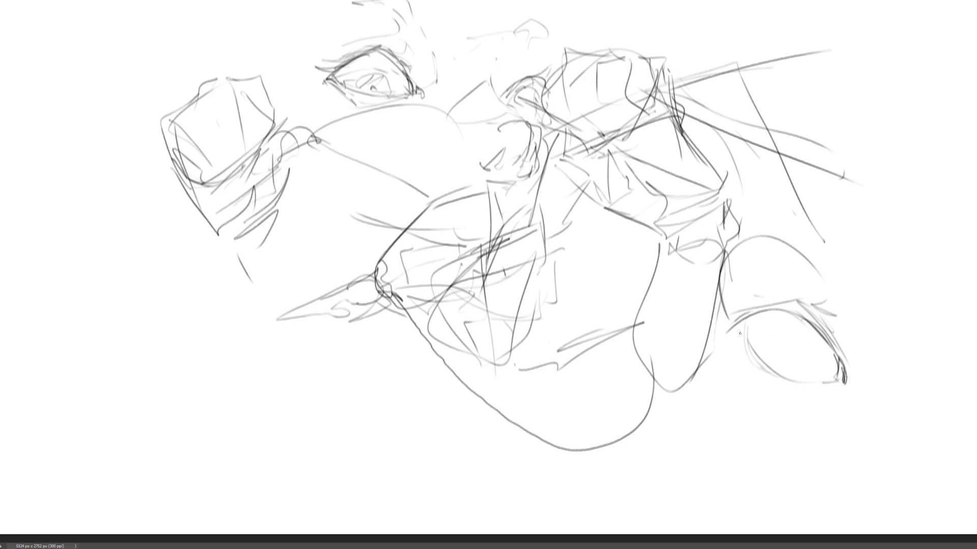
{"action": "mouse_move", "coordinate": [740, 332]}
{"action": "left_mouse_down"}
{"action": "mouse_move", "coordinate": [765, 377]}
{"action": "mouse_move", "coordinate": [796, 387]}
{"action": "left_mouse_up"}
{"action": "left_click_drag", "start_coordinate": [739, 334], "coordinate": [752, 364]}
{"action": "mouse_move", "coordinate": [719, 333]}
{"action": "left_mouse_down"}
{"action": "mouse_move", "coordinate": [737, 344]}
{"action": "mouse_move", "coordinate": [731, 334]}
{"action": "left_mouse_up"}
{"action": "mouse_move", "coordinate": [721, 334]}
{"action": "left_mouse_down"}
{"action": "mouse_move", "coordinate": [745, 321]}
{"action": "mouse_move", "coordinate": [734, 332]}
{"action": "mouse_move", "coordinate": [692, 330]}
{"action": "mouse_move", "coordinate": [788, 311]}
{"action": "mouse_move", "coordinate": [843, 376]}
{"action": "left_mouse_up"}
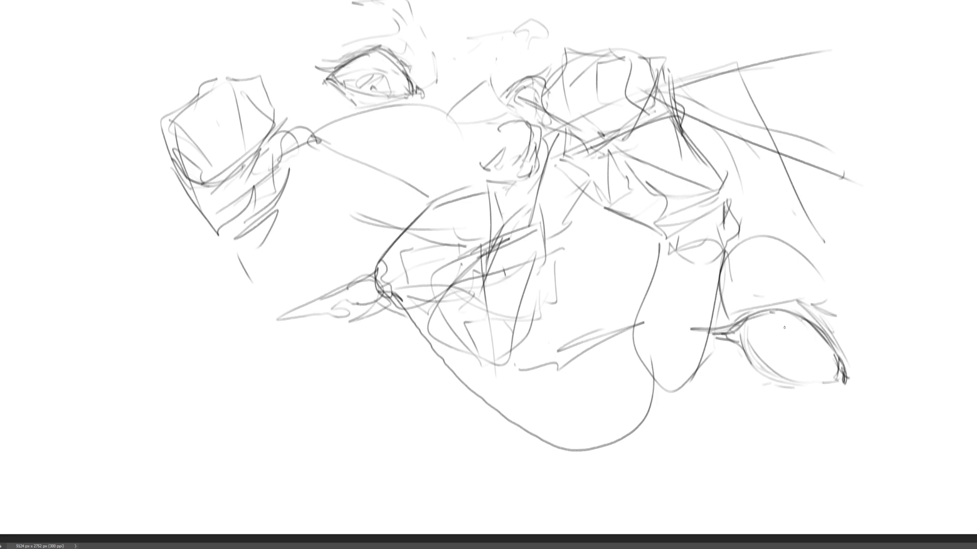
- Add the iris and pupil, a small side mark, the lower eyelid and lashes
{"action": "mouse_move", "coordinate": [777, 320]}
{"action": "left_mouse_down"}
{"action": "mouse_move", "coordinate": [794, 359]}
{"action": "mouse_move", "coordinate": [818, 366]}
{"action": "mouse_move", "coordinate": [827, 352]}
{"action": "mouse_move", "coordinate": [806, 332]}
{"action": "left_mouse_up"}
{"action": "left_click_drag", "start_coordinate": [733, 365], "coordinate": [740, 362]}
{"action": "left_click_drag", "start_coordinate": [788, 392], "coordinate": [843, 381]}
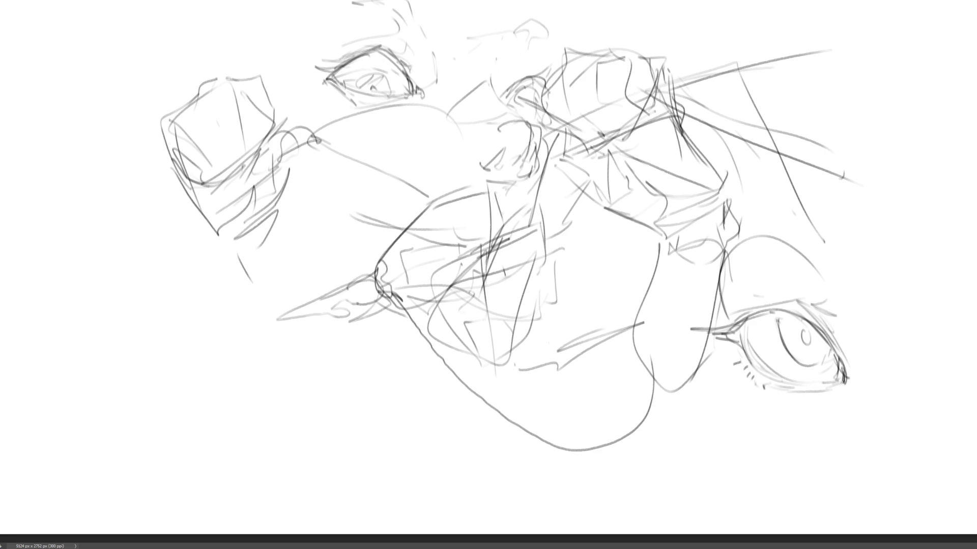
{"action": "mouse_move", "coordinate": [747, 378]}
{"action": "left_mouse_down"}
{"action": "mouse_move", "coordinate": [765, 408]}
{"action": "mouse_move", "coordinate": [853, 388]}
{"action": "left_mouse_up"}
- Hatch the iris, darken the upper lid line and sketch brow strokes above
{"action": "left_click_drag", "start_coordinate": [783, 231], "coordinate": [830, 272]}
{"action": "left_click_drag", "start_coordinate": [740, 326], "coordinate": [765, 369]}
{"action": "left_click_drag", "start_coordinate": [781, 334], "coordinate": [814, 320]}
{"action": "mouse_move", "coordinate": [824, 356]}
{"action": "left_mouse_down"}
{"action": "mouse_move", "coordinate": [838, 379]}
{"action": "mouse_move", "coordinate": [828, 381]}
{"action": "left_mouse_up"}
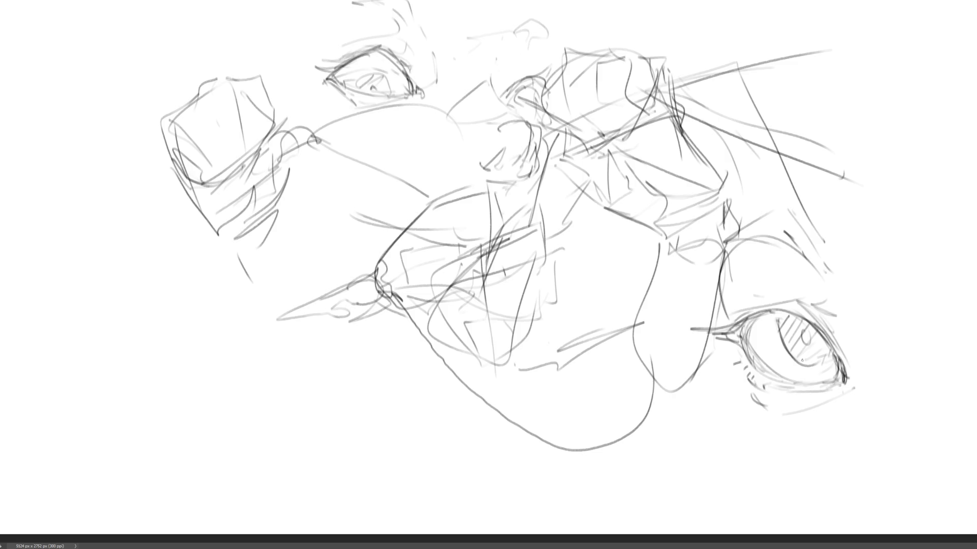
{"action": "mouse_move", "coordinate": [752, 325]}
{"action": "left_mouse_down"}
{"action": "mouse_move", "coordinate": [818, 340]}
{"action": "mouse_move", "coordinate": [838, 358]}
{"action": "mouse_move", "coordinate": [833, 347]}
{"action": "left_mouse_up"}
{"action": "left_click_drag", "start_coordinate": [804, 261], "coordinate": [794, 277]}
{"action": "mouse_move", "coordinate": [797, 246]}
{"action": "left_mouse_down"}
{"action": "mouse_move", "coordinate": [814, 231]}
{"action": "mouse_move", "coordinate": [849, 294]}
{"action": "left_mouse_up"}
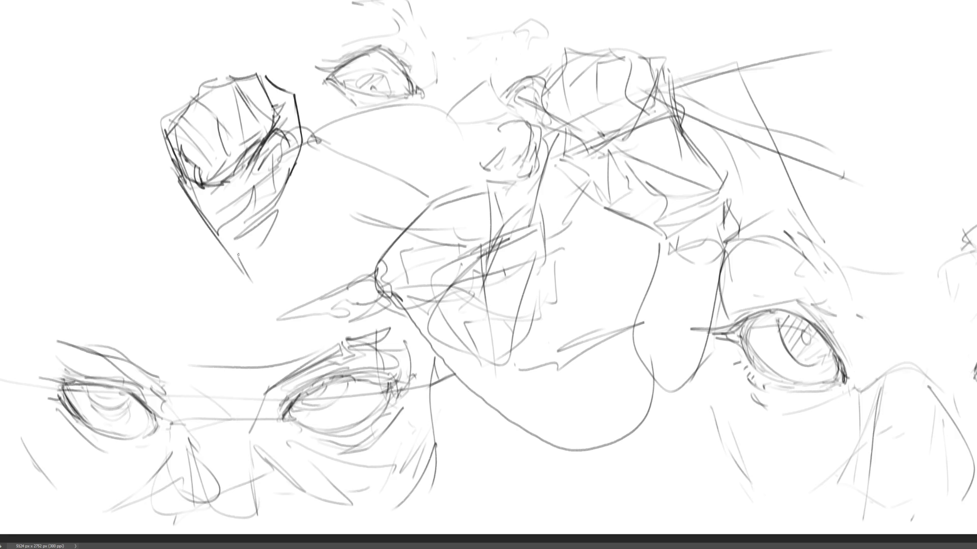
- Darken and firm up the upper-left sketch with dark lines
{"action": "left_click_drag", "start_coordinate": [255, 153], "coordinate": [247, 201]}
{"action": "mouse_move", "coordinate": [275, 133]}
{"action": "left_mouse_down"}
{"action": "mouse_move", "coordinate": [247, 176]}
{"action": "mouse_move", "coordinate": [288, 196]}
{"action": "left_mouse_up"}
{"action": "left_click_drag", "start_coordinate": [304, 133], "coordinate": [300, 170]}
{"action": "left_click_drag", "start_coordinate": [304, 173], "coordinate": [280, 217]}
{"action": "left_click_drag", "start_coordinate": [302, 150], "coordinate": [279, 216]}
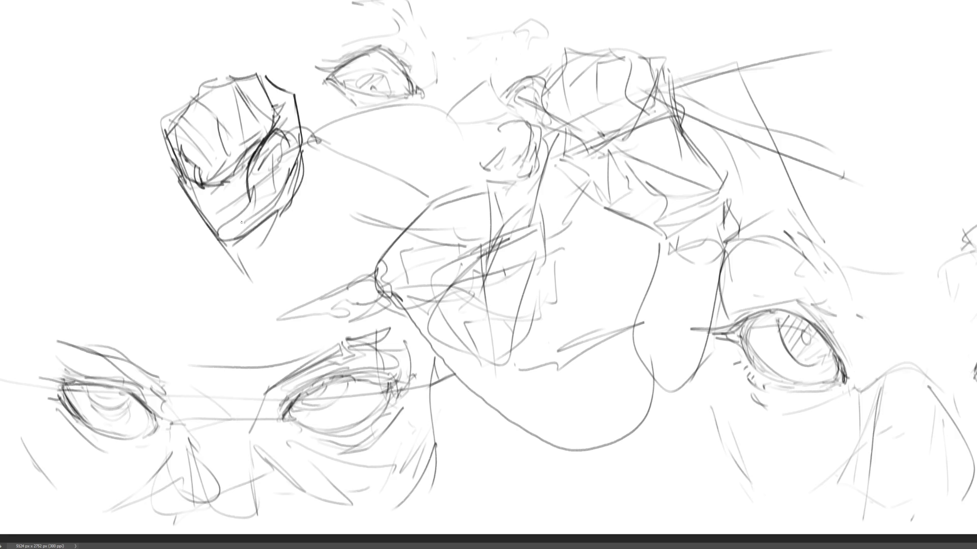
{"action": "left_click_drag", "start_coordinate": [237, 181], "coordinate": [222, 190]}
{"action": "left_click_drag", "start_coordinate": [250, 147], "coordinate": [237, 194]}
{"action": "mouse_move", "coordinate": [251, 149]}
{"action": "left_mouse_down"}
{"action": "mouse_move", "coordinate": [233, 181]}
{"action": "mouse_move", "coordinate": [266, 235]}
{"action": "mouse_move", "coordinate": [239, 249]}
{"action": "left_mouse_up"}
- Add a thumb-like shape and long curves below it, plus an eyelid at top right
{"action": "left_click_drag", "start_coordinate": [272, 233], "coordinate": [267, 260]}
{"action": "left_click_drag", "start_coordinate": [273, 263], "coordinate": [239, 286]}
{"action": "left_click_drag", "start_coordinate": [234, 245], "coordinate": [224, 262]}
{"action": "left_click_drag", "start_coordinate": [232, 260], "coordinate": [257, 299]}
{"action": "left_click_drag", "start_coordinate": [288, 226], "coordinate": [261, 299]}
{"action": "mouse_move", "coordinate": [294, 199]}
{"action": "left_mouse_down"}
{"action": "mouse_move", "coordinate": [289, 233]}
{"action": "mouse_move", "coordinate": [290, 210]}
{"action": "left_mouse_up"}
{"action": "mouse_move", "coordinate": [287, 210]}
{"action": "left_mouse_down"}
{"action": "mouse_move", "coordinate": [323, 308]}
{"action": "mouse_move", "coordinate": [322, 352]}
{"action": "left_mouse_up"}
{"action": "left_click_drag", "start_coordinate": [262, 289], "coordinate": [246, 313]}
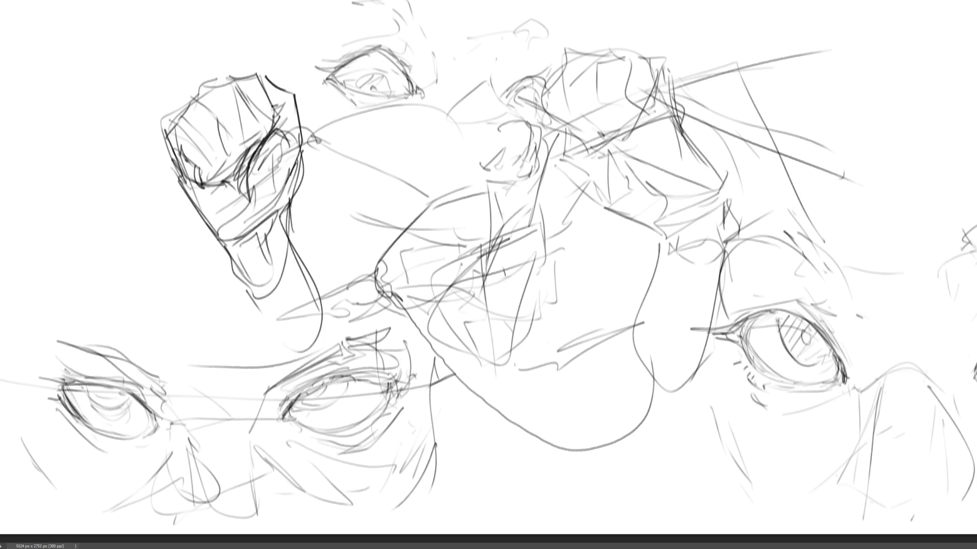
{"action": "mouse_move", "coordinate": [854, 98]}
{"action": "left_mouse_down"}
{"action": "mouse_move", "coordinate": [896, 65]}
{"action": "mouse_move", "coordinate": [918, 82]}
{"action": "mouse_move", "coordinate": [893, 91]}
{"action": "left_mouse_up"}
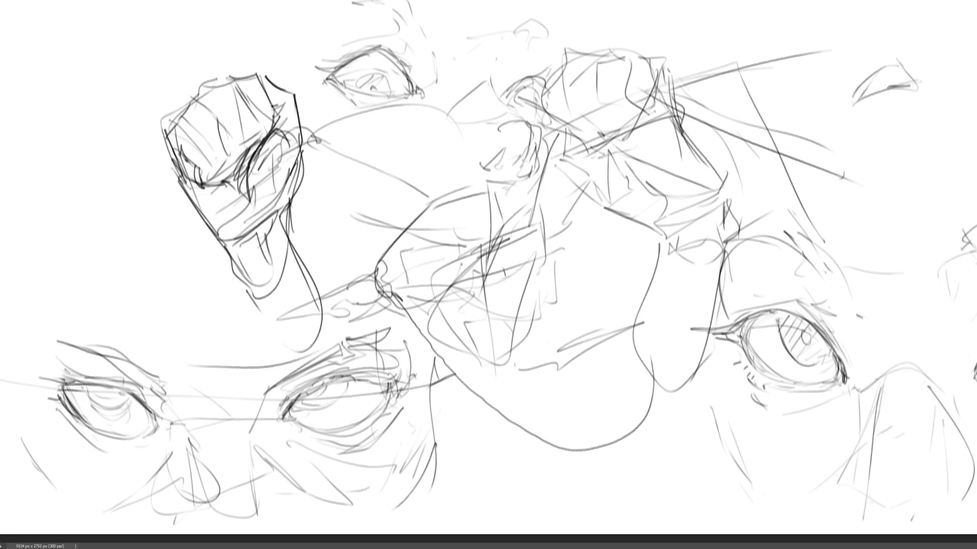
- Add the eyebrow line, eyelid crease, eyebrow arc and iris shading to the top-right eye
{"action": "mouse_move", "coordinate": [887, 88]}
{"action": "left_mouse_down"}
{"action": "mouse_move", "coordinate": [844, 103]}
{"action": "mouse_move", "coordinate": [928, 94]}
{"action": "mouse_move", "coordinate": [867, 104]}
{"action": "mouse_move", "coordinate": [926, 90]}
{"action": "mouse_move", "coordinate": [902, 85]}
{"action": "mouse_move", "coordinate": [899, 53]}
{"action": "left_mouse_up"}
{"action": "mouse_move", "coordinate": [876, 65]}
{"action": "left_mouse_down"}
{"action": "mouse_move", "coordinate": [856, 86]}
{"action": "mouse_move", "coordinate": [914, 50]}
{"action": "left_mouse_up"}
{"action": "left_click_drag", "start_coordinate": [910, 52], "coordinate": [918, 60]}
{"action": "mouse_move", "coordinate": [836, 46]}
{"action": "left_mouse_down"}
{"action": "mouse_move", "coordinate": [892, 11]}
{"action": "mouse_move", "coordinate": [917, 32]}
{"action": "mouse_move", "coordinate": [898, 16]}
{"action": "left_mouse_up"}
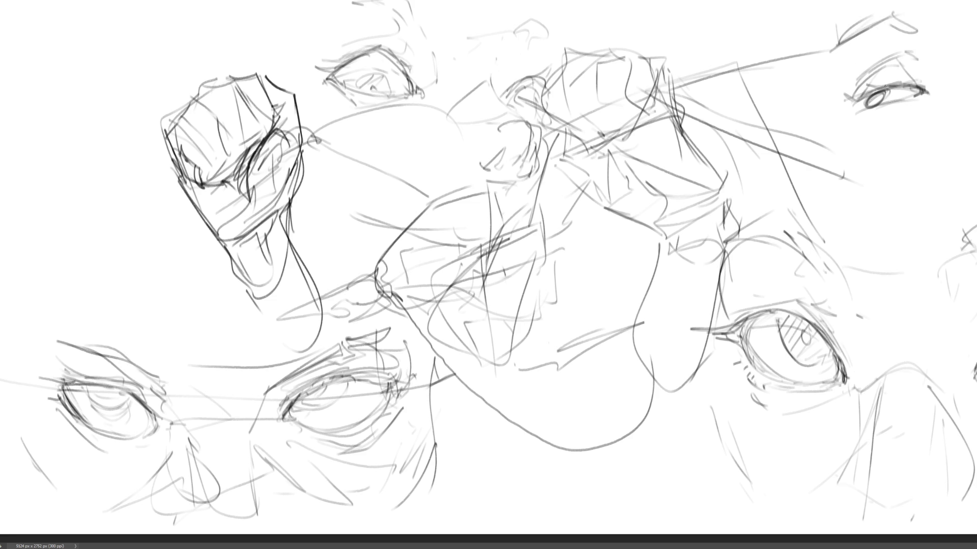
{"action": "left_click_drag", "start_coordinate": [882, 93], "coordinate": [870, 105]}
- Sketch the nose and under-eye lines, then darken the top-right eye's lids and iris
{"action": "mouse_move", "coordinate": [870, 53]}
{"action": "left_mouse_down"}
{"action": "mouse_move", "coordinate": [844, 90]}
{"action": "mouse_move", "coordinate": [847, 128]}
{"action": "left_mouse_up"}
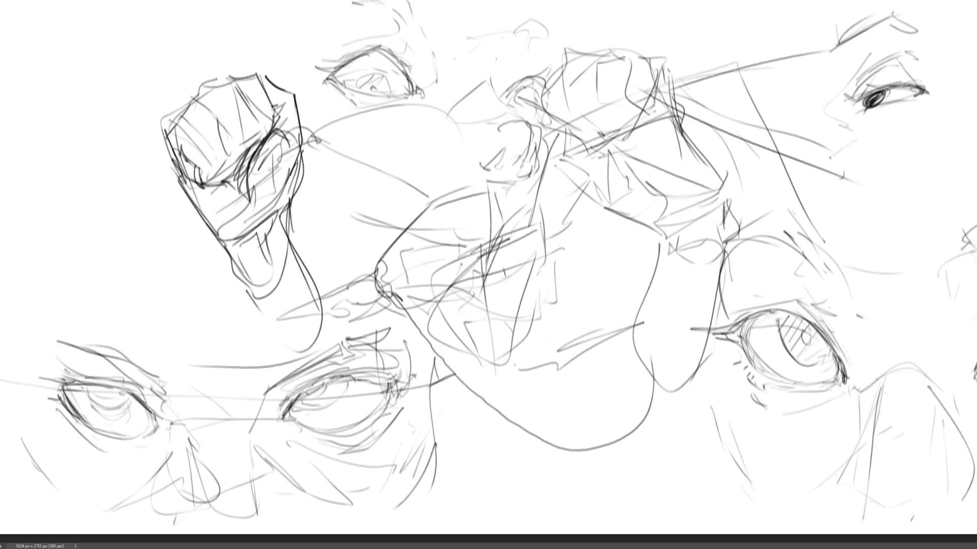
{"action": "left_click_drag", "start_coordinate": [829, 162], "coordinate": [871, 135]}
{"action": "left_click_drag", "start_coordinate": [854, 118], "coordinate": [916, 102]}
{"action": "mouse_move", "coordinate": [861, 122]}
{"action": "left_mouse_down"}
{"action": "mouse_move", "coordinate": [865, 132]}
{"action": "mouse_move", "coordinate": [929, 104]}
{"action": "mouse_move", "coordinate": [899, 106]}
{"action": "left_mouse_up"}
{"action": "mouse_move", "coordinate": [897, 101]}
{"action": "left_mouse_down"}
{"action": "mouse_move", "coordinate": [939, 75]}
{"action": "mouse_move", "coordinate": [865, 96]}
{"action": "left_mouse_up"}
{"action": "left_click_drag", "start_coordinate": [926, 80], "coordinate": [853, 102]}
{"action": "left_click_drag", "start_coordinate": [916, 62], "coordinate": [885, 98]}
{"action": "mouse_move", "coordinate": [872, 97]}
{"action": "left_mouse_down"}
{"action": "mouse_move", "coordinate": [856, 111]}
{"action": "mouse_move", "coordinate": [907, 100]}
{"action": "left_mouse_up"}
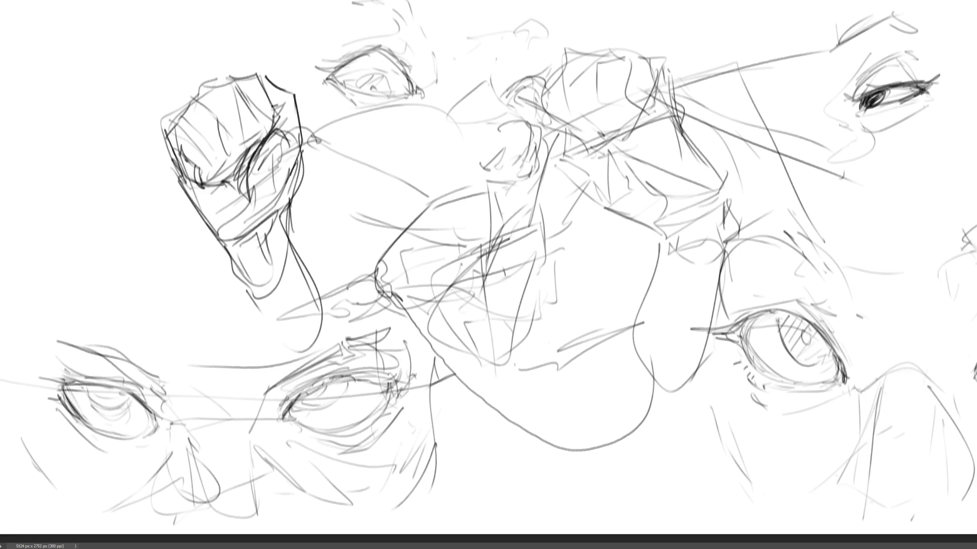
- Outline the face around the top-right eye and draw its left contour downward
{"action": "mouse_move", "coordinate": [936, 50]}
{"action": "left_mouse_down"}
{"action": "mouse_move", "coordinate": [944, 59]}
{"action": "mouse_move", "coordinate": [924, 118]}
{"action": "left_mouse_up"}
{"action": "left_click_drag", "start_coordinate": [849, 135], "coordinate": [838, 142]}
{"action": "left_click_drag", "start_coordinate": [822, 87], "coordinate": [817, 110]}
{"action": "left_click_drag", "start_coordinate": [831, 57], "coordinate": [822, 122]}
{"action": "left_click_drag", "start_coordinate": [822, 129], "coordinate": [809, 130]}
{"action": "mouse_move", "coordinate": [793, 61]}
{"action": "left_mouse_down"}
{"action": "mouse_move", "coordinate": [797, 102]}
{"action": "mouse_move", "coordinate": [778, 160]}
{"action": "left_mouse_up"}
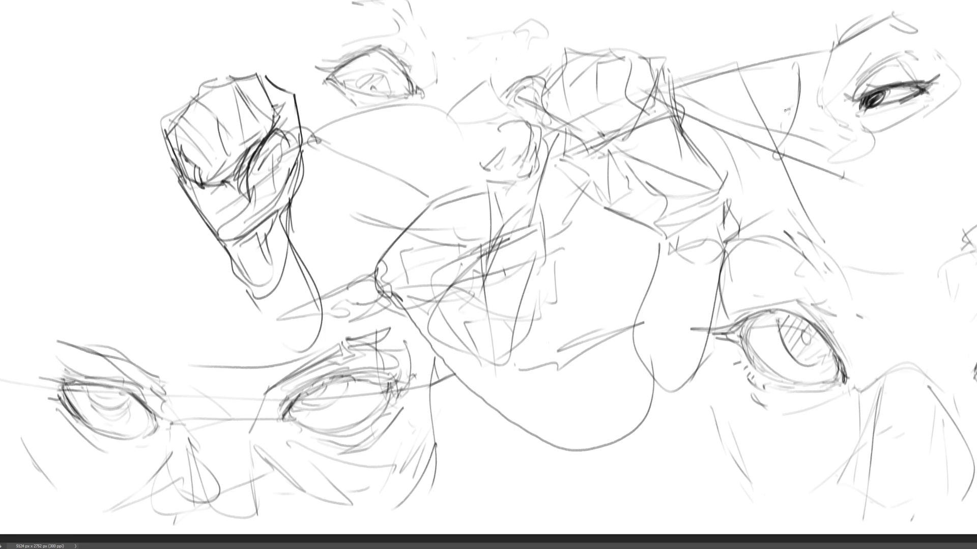
- Retrace and refine the top-right face's left contour
{"action": "left_click_drag", "start_coordinate": [795, 98], "coordinate": [781, 145]}
{"action": "left_click_drag", "start_coordinate": [787, 55], "coordinate": [785, 75]}
{"action": "mouse_move", "coordinate": [786, 67]}
{"action": "left_mouse_down"}
{"action": "mouse_move", "coordinate": [795, 93]}
{"action": "mouse_move", "coordinate": [775, 96]}
{"action": "left_mouse_up"}
{"action": "mouse_move", "coordinate": [779, 121]}
{"action": "left_mouse_down"}
{"action": "mouse_move", "coordinate": [785, 142]}
{"action": "mouse_move", "coordinate": [775, 125]}
{"action": "left_mouse_up"}
{"action": "left_click_drag", "start_coordinate": [779, 73], "coordinate": [761, 185]}
- Draw the neck, cheek and jaw contours of the top-right face
{"action": "mouse_move", "coordinate": [783, 123]}
{"action": "left_mouse_down"}
{"action": "mouse_move", "coordinate": [737, 178]}
{"action": "mouse_move", "coordinate": [736, 205]}
{"action": "left_mouse_up"}
{"action": "mouse_move", "coordinate": [808, 112]}
{"action": "left_mouse_down"}
{"action": "mouse_move", "coordinate": [826, 198]}
{"action": "mouse_move", "coordinate": [955, 99]}
{"action": "left_mouse_up"}
{"action": "left_click_drag", "start_coordinate": [935, 139], "coordinate": [884, 211]}
{"action": "left_click_drag", "start_coordinate": [907, 173], "coordinate": [805, 224]}
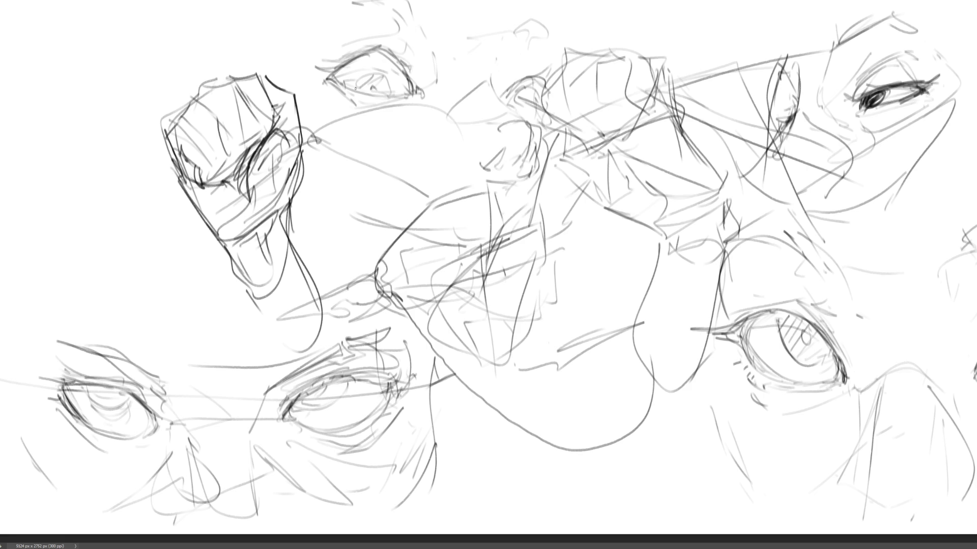
- Darken the small upper eyes and the top-right eye's pupil, adding a dark face mark
{"action": "mouse_move", "coordinate": [355, 90]}
{"action": "left_mouse_down"}
{"action": "mouse_move", "coordinate": [366, 75]}
{"action": "mouse_move", "coordinate": [392, 94]}
{"action": "mouse_move", "coordinate": [377, 92]}
{"action": "left_mouse_up"}
{"action": "mouse_move", "coordinate": [515, 98]}
{"action": "left_mouse_down"}
{"action": "mouse_move", "coordinate": [528, 89]}
{"action": "mouse_move", "coordinate": [539, 109]}
{"action": "left_mouse_up"}
{"action": "left_click_drag", "start_coordinate": [520, 100], "coordinate": [532, 106]}
{"action": "left_click_drag", "start_coordinate": [868, 102], "coordinate": [882, 90]}
{"action": "left_click_drag", "start_coordinate": [789, 119], "coordinate": [777, 126]}
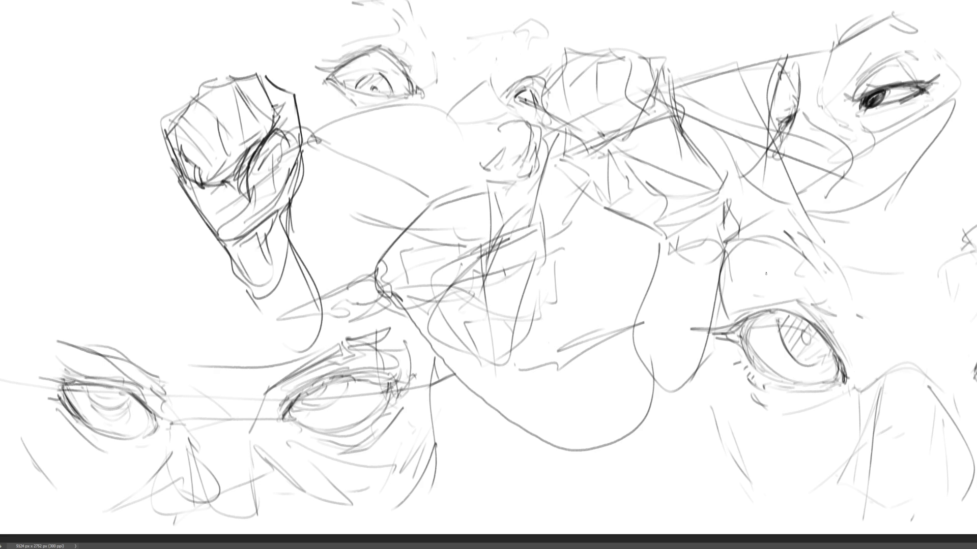
- Strengthen the top-right face's left contour and add curves below the face
{"action": "left_click_drag", "start_coordinate": [782, 59], "coordinate": [761, 147]}
{"action": "mouse_move", "coordinate": [792, 116]}
{"action": "left_mouse_down"}
{"action": "mouse_move", "coordinate": [745, 161]}
{"action": "mouse_move", "coordinate": [753, 189]}
{"action": "mouse_move", "coordinate": [729, 216]}
{"action": "mouse_move", "coordinate": [787, 196]}
{"action": "mouse_move", "coordinate": [834, 196]}
{"action": "left_mouse_up"}
{"action": "left_click_drag", "start_coordinate": [740, 207], "coordinate": [814, 208]}
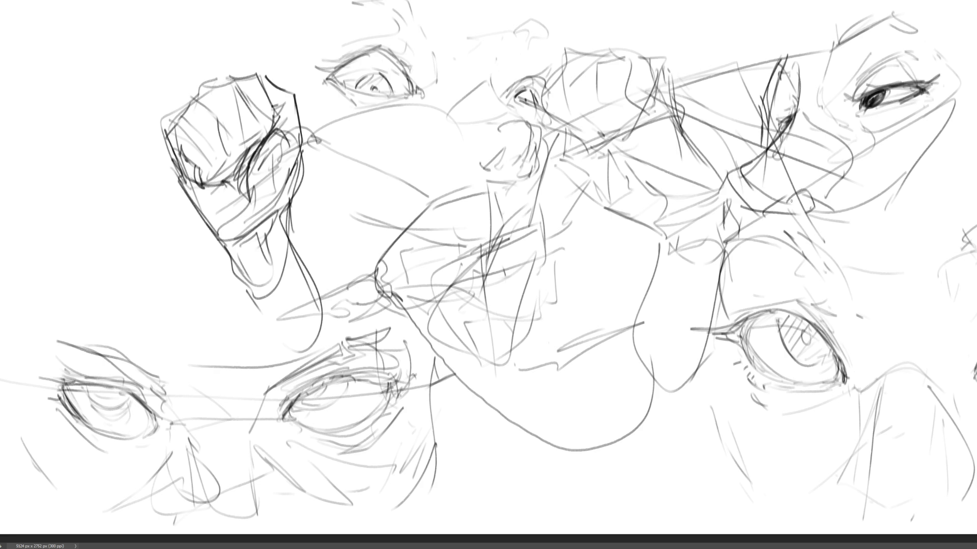
{"action": "mouse_move", "coordinate": [743, 174]}
{"action": "left_mouse_down"}
{"action": "mouse_move", "coordinate": [814, 190]}
{"action": "mouse_move", "coordinate": [827, 208]}
{"action": "left_mouse_up"}
- Hatch dark strokes across the middle of the canvas
{"action": "left_click_drag", "start_coordinate": [468, 277], "coordinate": [553, 243]}
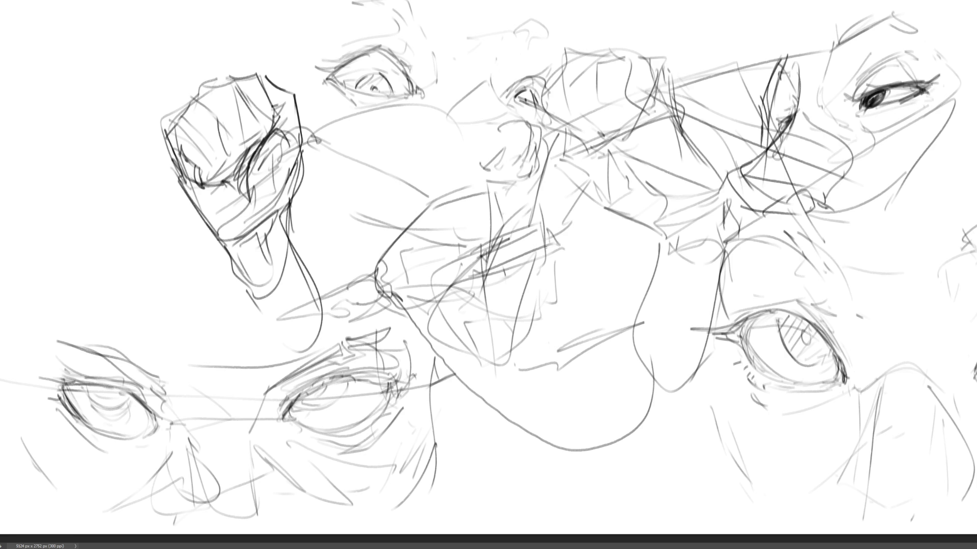
{"action": "mouse_move", "coordinate": [478, 275]}
{"action": "left_mouse_down"}
{"action": "mouse_move", "coordinate": [543, 248]}
{"action": "mouse_move", "coordinate": [550, 231]}
{"action": "mouse_move", "coordinate": [559, 249]}
{"action": "mouse_move", "coordinate": [483, 270]}
{"action": "left_mouse_up"}
{"action": "left_click_drag", "start_coordinate": [554, 231], "coordinate": [557, 249]}
{"action": "left_click_drag", "start_coordinate": [559, 245], "coordinate": [461, 271]}
{"action": "mouse_move", "coordinate": [536, 242]}
{"action": "left_mouse_down"}
{"action": "mouse_move", "coordinate": [481, 255]}
{"action": "mouse_move", "coordinate": [557, 246]}
{"action": "left_mouse_up"}
{"action": "mouse_move", "coordinate": [453, 254]}
{"action": "left_mouse_down"}
{"action": "mouse_move", "coordinate": [538, 211]}
{"action": "mouse_move", "coordinate": [557, 248]}
{"action": "mouse_move", "coordinate": [423, 274]}
{"action": "left_mouse_up"}
{"action": "left_click_drag", "start_coordinate": [518, 245], "coordinate": [438, 268]}
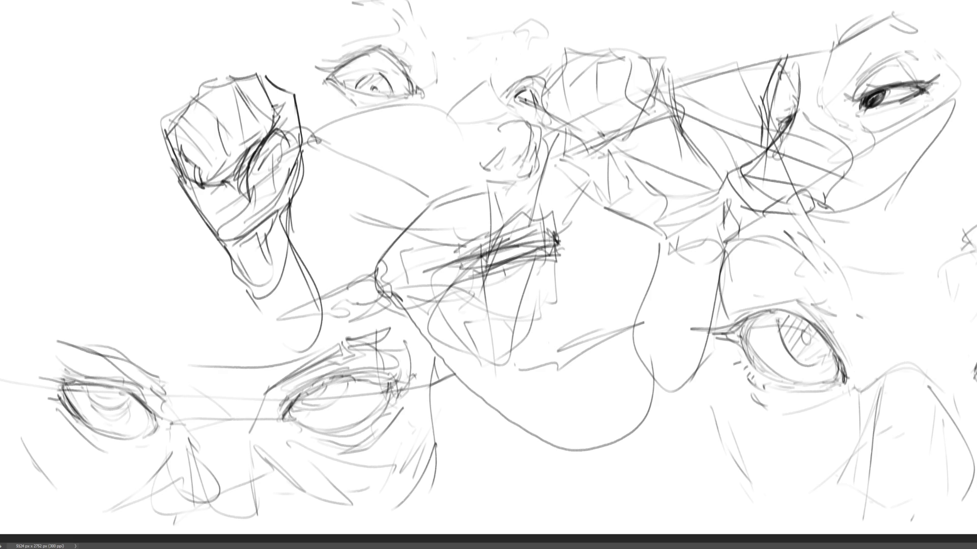
{"action": "mouse_move", "coordinate": [531, 261]}
{"action": "left_mouse_down"}
{"action": "mouse_move", "coordinate": [463, 268]}
{"action": "mouse_move", "coordinate": [511, 324]}
{"action": "left_mouse_up"}
- Add a long vertical line and strokes through the middle sketch
{"action": "left_click_drag", "start_coordinate": [466, 335], "coordinate": [433, 344]}
{"action": "left_click_drag", "start_coordinate": [462, 301], "coordinate": [415, 335]}
{"action": "left_click_drag", "start_coordinate": [569, 247], "coordinate": [462, 301]}
{"action": "left_click_drag", "start_coordinate": [576, 203], "coordinate": [531, 384]}
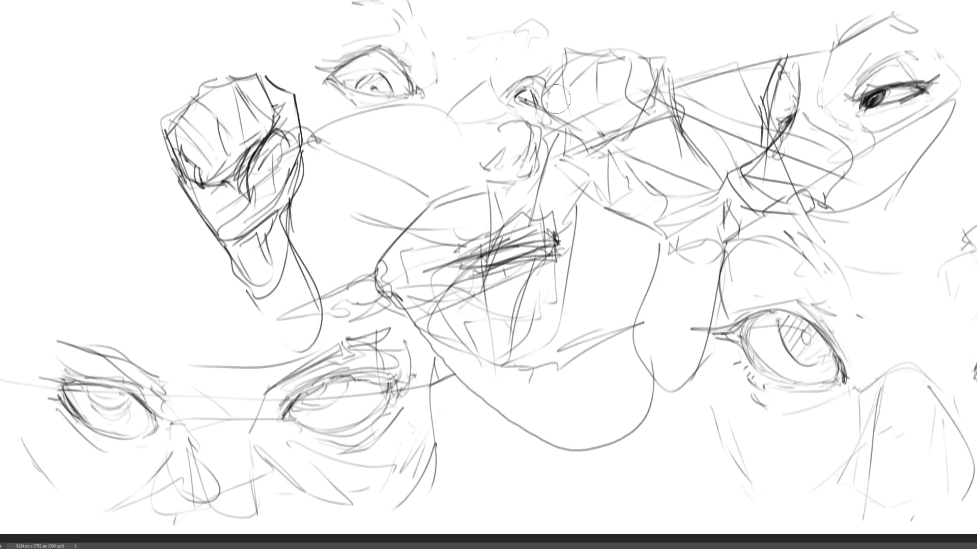
- Erase the dark central hatching with a large eraser and redraw a clean stroke
{"action": "key", "text": "e"}
{"action": "mouse_move", "coordinate": [536, 199]}
{"action": "left_mouse_down"}
{"action": "mouse_move", "coordinate": [534, 244]}
{"action": "mouse_move", "coordinate": [370, 281]}
{"action": "mouse_move", "coordinate": [476, 300]}
{"action": "mouse_move", "coordinate": [533, 274]}
{"action": "mouse_move", "coordinate": [534, 379]}
{"action": "left_mouse_up"}
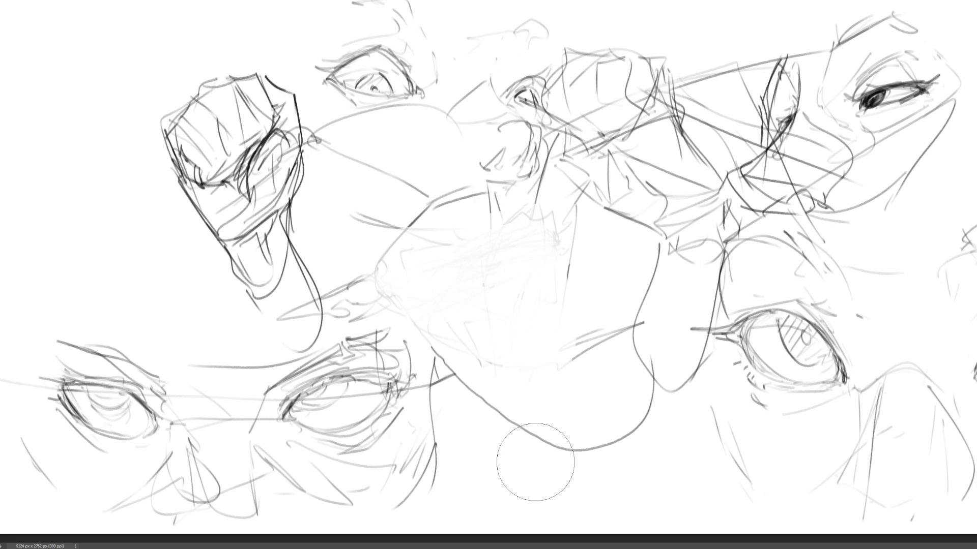
{"action": "key", "text": "b"}
{"action": "mouse_move", "coordinate": [500, 256]}
{"action": "left_mouse_down"}
{"action": "mouse_move", "coordinate": [552, 237]}
{"action": "mouse_move", "coordinate": [515, 255]}
{"action": "mouse_move", "coordinate": [538, 270]}
{"action": "mouse_move", "coordinate": [536, 294]}
{"action": "left_mouse_up"}
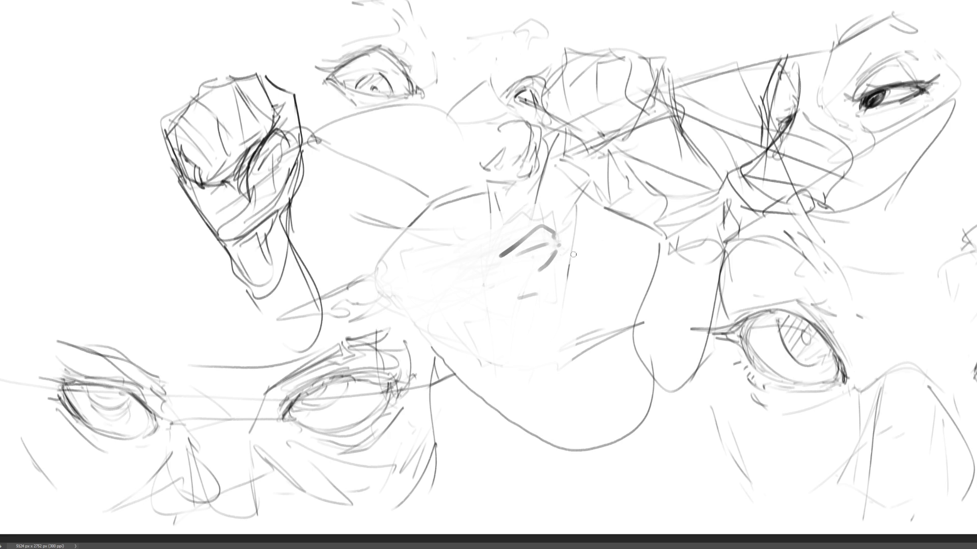
- Add two vertical lines and a horizontal line with a curve, then start a left-edge eye
{"action": "left_click_drag", "start_coordinate": [590, 175], "coordinate": [570, 327]}
{"action": "left_click_drag", "start_coordinate": [556, 360], "coordinate": [449, 362]}
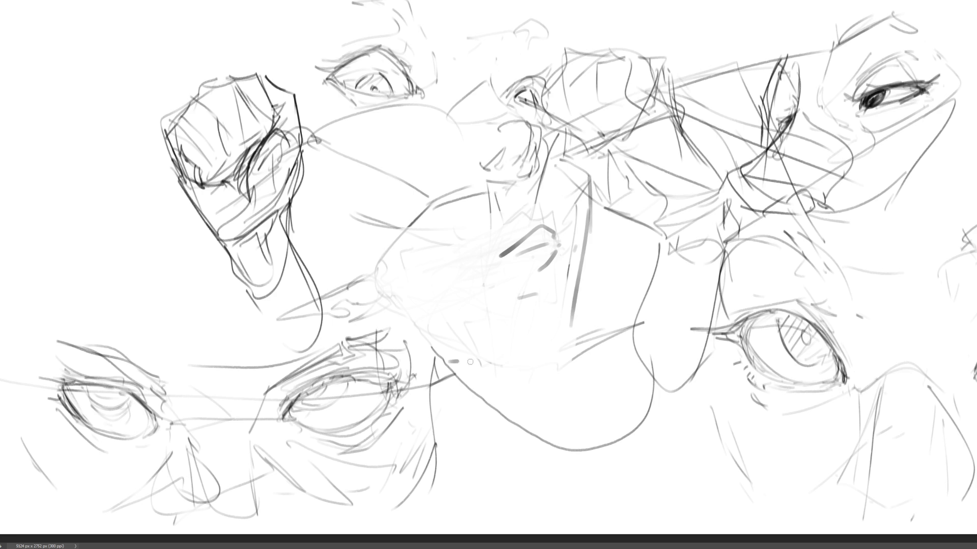
{"action": "left_click_drag", "start_coordinate": [537, 295], "coordinate": [572, 308]}
{"action": "left_click_drag", "start_coordinate": [501, 366], "coordinate": [555, 357]}
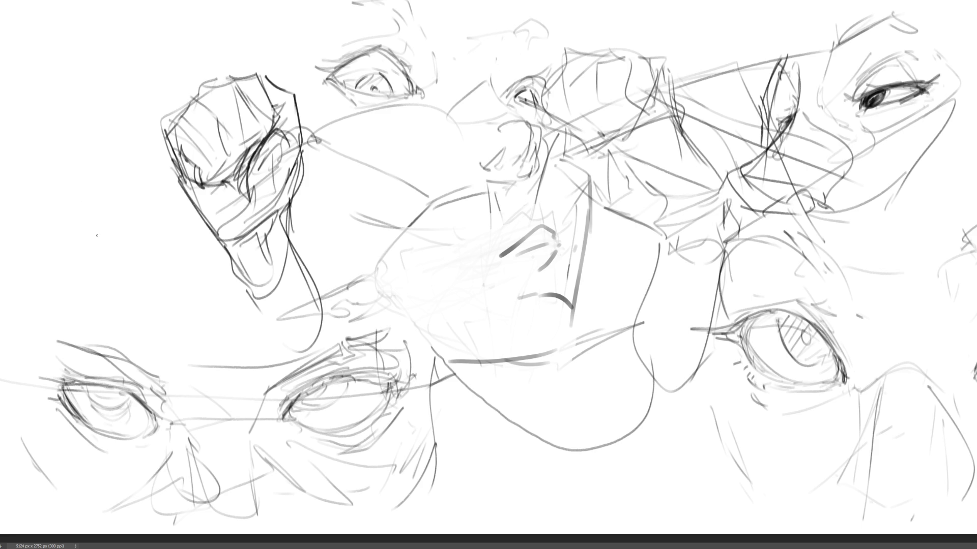
{"action": "mouse_move", "coordinate": [98, 228]}
{"action": "left_mouse_down"}
{"action": "mouse_move", "coordinate": [117, 275]}
{"action": "mouse_move", "coordinate": [192, 279]}
{"action": "left_mouse_up"}
- Extend the left eye's arc with short lash strokes, the inner corner and long curves
{"action": "left_click_drag", "start_coordinate": [105, 272], "coordinate": [176, 287]}
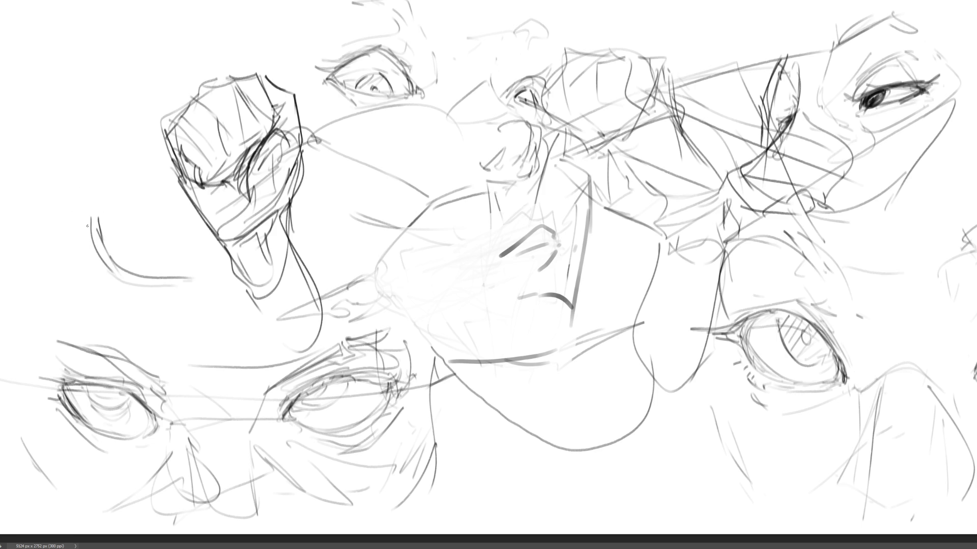
{"action": "mouse_move", "coordinate": [87, 226]}
{"action": "left_mouse_down"}
{"action": "mouse_move", "coordinate": [68, 228]}
{"action": "mouse_move", "coordinate": [89, 241]}
{"action": "mouse_move", "coordinate": [64, 252]}
{"action": "mouse_move", "coordinate": [130, 283]}
{"action": "left_mouse_up"}
{"action": "mouse_move", "coordinate": [157, 268]}
{"action": "left_mouse_down"}
{"action": "mouse_move", "coordinate": [144, 224]}
{"action": "mouse_move", "coordinate": [182, 232]}
{"action": "left_mouse_up"}
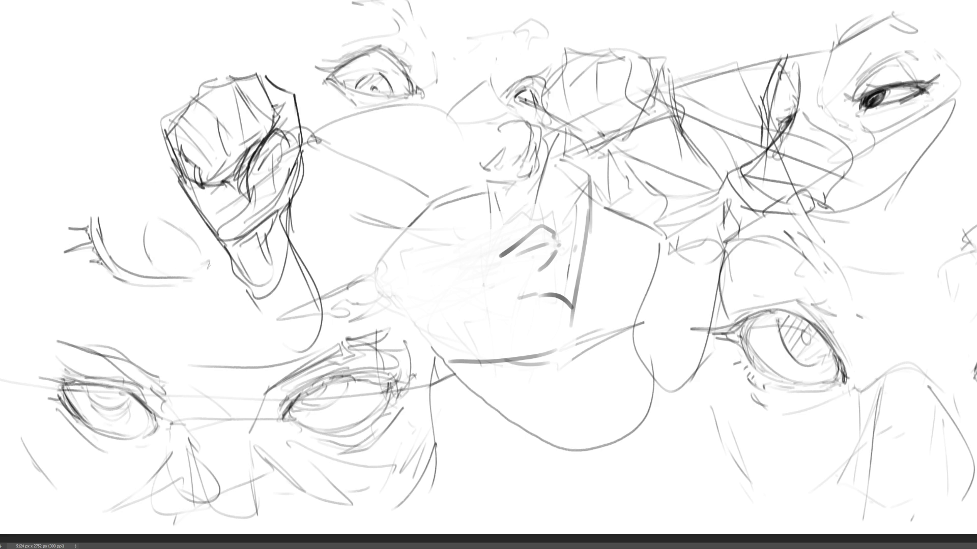
{"action": "mouse_move", "coordinate": [111, 195]}
{"action": "left_mouse_down"}
{"action": "mouse_move", "coordinate": [212, 261]}
{"action": "mouse_move", "coordinate": [219, 276]}
{"action": "mouse_move", "coordinate": [209, 278]}
{"action": "left_mouse_up"}
{"action": "left_click_drag", "start_coordinate": [204, 260], "coordinate": [222, 276]}
{"action": "left_click_drag", "start_coordinate": [204, 267], "coordinate": [222, 277]}
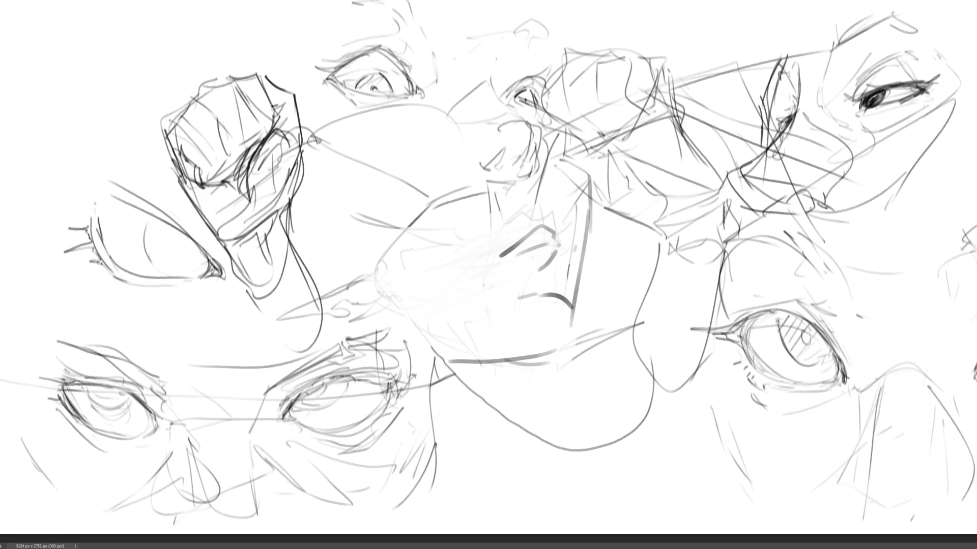
- Sketch the brow and refine the left eye's upper lid
{"action": "mouse_move", "coordinate": [37, 172]}
{"action": "left_mouse_down"}
{"action": "mouse_move", "coordinate": [117, 194]}
{"action": "mouse_move", "coordinate": [104, 197]}
{"action": "left_mouse_up"}
{"action": "mouse_move", "coordinate": [42, 188]}
{"action": "left_mouse_down"}
{"action": "mouse_move", "coordinate": [90, 199]}
{"action": "mouse_move", "coordinate": [97, 210]}
{"action": "left_mouse_up"}
{"action": "left_click_drag", "start_coordinate": [57, 173], "coordinate": [82, 181]}
{"action": "left_click_drag", "start_coordinate": [82, 180], "coordinate": [100, 185]}
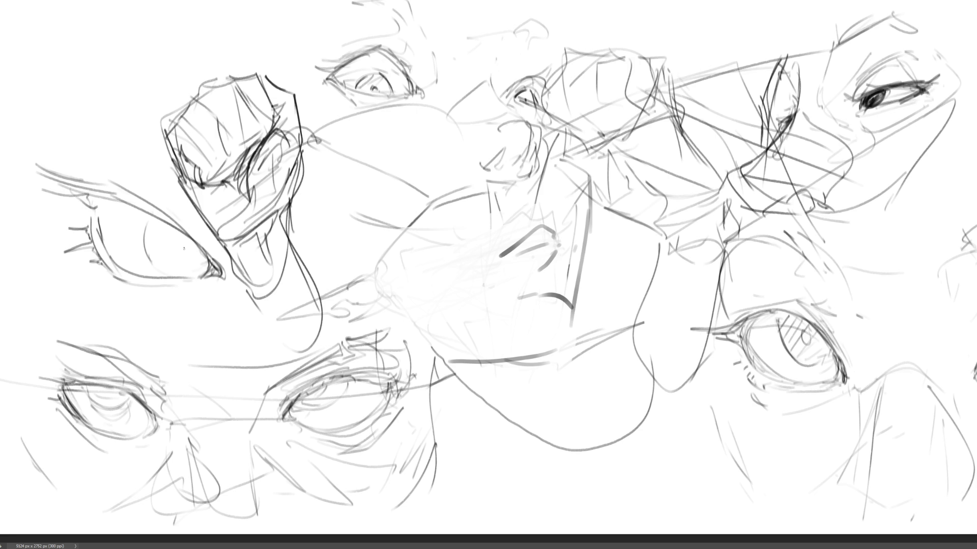
- Fill the left eye's iris with hatching strokes
{"action": "mouse_move", "coordinate": [175, 236]}
{"action": "left_mouse_down"}
{"action": "mouse_move", "coordinate": [167, 258]}
{"action": "mouse_move", "coordinate": [190, 266]}
{"action": "left_mouse_up"}
{"action": "left_click_drag", "start_coordinate": [173, 233], "coordinate": [166, 251]}
{"action": "left_click_drag", "start_coordinate": [178, 236], "coordinate": [169, 254]}
{"action": "left_click_drag", "start_coordinate": [183, 241], "coordinate": [172, 259]}
{"action": "left_click_drag", "start_coordinate": [191, 245], "coordinate": [175, 264]}
{"action": "mouse_move", "coordinate": [158, 222]}
{"action": "left_mouse_down"}
{"action": "mouse_move", "coordinate": [152, 263]}
{"action": "mouse_move", "coordinate": [193, 275]}
{"action": "mouse_move", "coordinate": [207, 265]}
{"action": "left_mouse_up"}
- Darken the eye's corner and extend the upper eyelid line
{"action": "left_click_drag", "start_coordinate": [193, 275], "coordinate": [178, 270]}
{"action": "left_click_drag", "start_coordinate": [156, 213], "coordinate": [144, 230]}
{"action": "left_click_drag", "start_coordinate": [161, 223], "coordinate": [156, 234]}
{"action": "left_click_drag", "start_coordinate": [93, 199], "coordinate": [206, 249]}
{"action": "left_click_drag", "start_coordinate": [195, 241], "coordinate": [220, 270]}
{"action": "mouse_move", "coordinate": [107, 182]}
{"action": "left_mouse_down"}
{"action": "mouse_move", "coordinate": [174, 216]}
{"action": "mouse_move", "coordinate": [214, 264]}
{"action": "left_mouse_up"}
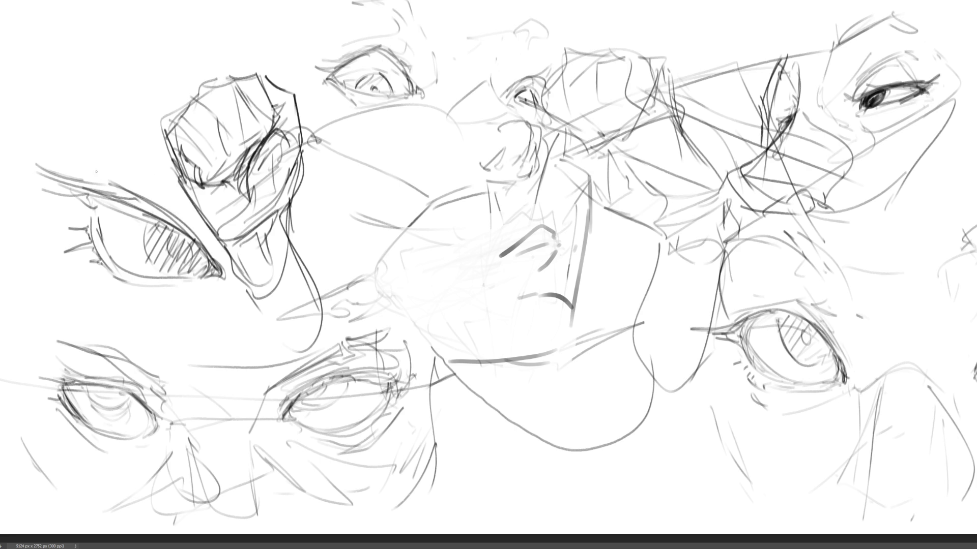
- Add strokes above the upper lid and sketch the brow area
{"action": "mouse_move", "coordinate": [104, 175]}
{"action": "left_mouse_down"}
{"action": "mouse_move", "coordinate": [166, 212]}
{"action": "mouse_move", "coordinate": [136, 184]}
{"action": "left_mouse_up"}
{"action": "left_click_drag", "start_coordinate": [135, 181], "coordinate": [196, 217]}
{"action": "left_click_drag", "start_coordinate": [124, 161], "coordinate": [140, 171]}
{"action": "mouse_move", "coordinate": [63, 132]}
{"action": "left_mouse_down"}
{"action": "mouse_move", "coordinate": [152, 173]}
{"action": "mouse_move", "coordinate": [196, 207]}
{"action": "left_mouse_up"}
{"action": "left_click_drag", "start_coordinate": [148, 151], "coordinate": [163, 166]}
{"action": "left_click_drag", "start_coordinate": [152, 152], "coordinate": [207, 206]}
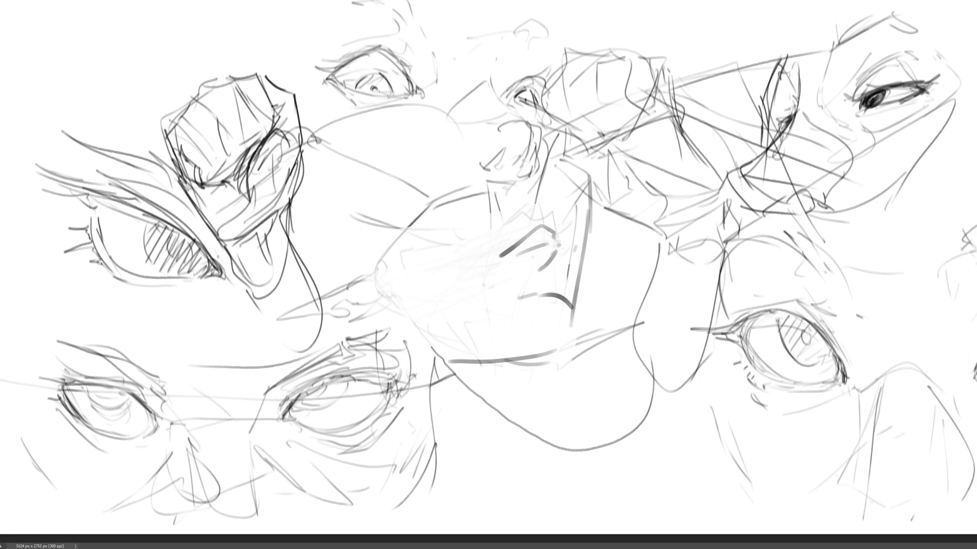
- Darken the left eye's lower lid and outer corner
{"action": "left_click_drag", "start_coordinate": [146, 285], "coordinate": [195, 282]}
{"action": "mouse_move", "coordinate": [109, 261]}
{"action": "left_mouse_down"}
{"action": "mouse_move", "coordinate": [199, 285]}
{"action": "mouse_move", "coordinate": [189, 292]}
{"action": "left_mouse_up"}
{"action": "left_click_drag", "start_coordinate": [143, 325], "coordinate": [155, 327]}
{"action": "left_click_drag", "start_coordinate": [69, 187], "coordinate": [81, 254]}
- Sketch the cheek curve below the eye and light lines to its left
{"action": "left_click_drag", "start_coordinate": [251, 299], "coordinate": [205, 334]}
{"action": "left_click_drag", "start_coordinate": [140, 328], "coordinate": [124, 335]}
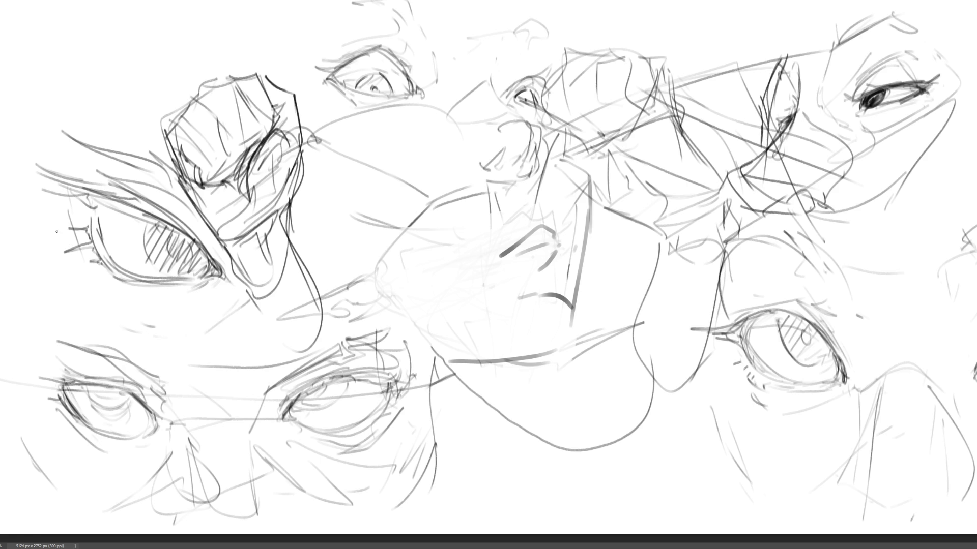
{"action": "left_click_drag", "start_coordinate": [57, 229], "coordinate": [60, 243]}
{"action": "left_click_drag", "start_coordinate": [82, 261], "coordinate": [107, 319]}
{"action": "left_click_drag", "start_coordinate": [82, 107], "coordinate": [73, 199]}
{"action": "left_click_drag", "start_coordinate": [80, 148], "coordinate": [64, 232]}
{"action": "left_click_drag", "start_coordinate": [83, 121], "coordinate": [80, 146]}
{"action": "mouse_move", "coordinate": [98, 107]}
{"action": "left_mouse_down"}
{"action": "mouse_move", "coordinate": [178, 115]}
{"action": "mouse_move", "coordinate": [120, 115]}
{"action": "mouse_move", "coordinate": [94, 173]}
{"action": "left_mouse_up"}
{"action": "mouse_move", "coordinate": [60, 109]}
{"action": "left_mouse_down"}
{"action": "mouse_move", "coordinate": [62, 219]}
{"action": "mouse_move", "coordinate": [50, 216]}
{"action": "left_mouse_up"}
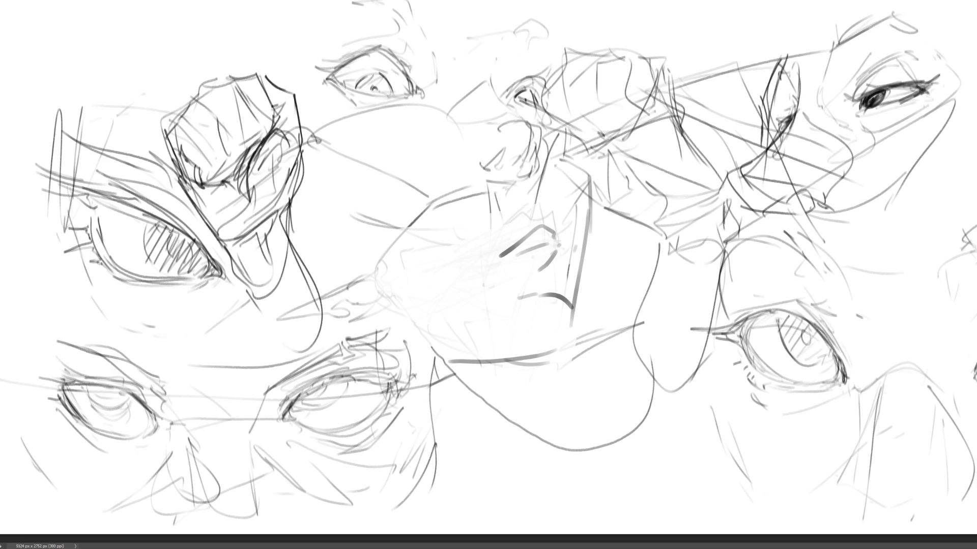
- Draw a circle in the iris, add more hatching and darken its left edge
{"action": "mouse_move", "coordinate": [176, 234]}
{"action": "left_mouse_down"}
{"action": "mouse_move", "coordinate": [168, 245]}
{"action": "mouse_move", "coordinate": [182, 260]}
{"action": "mouse_move", "coordinate": [193, 256]}
{"action": "left_mouse_up"}
{"action": "mouse_move", "coordinate": [144, 236]}
{"action": "left_mouse_down"}
{"action": "mouse_move", "coordinate": [161, 242]}
{"action": "mouse_move", "coordinate": [148, 217]}
{"action": "mouse_move", "coordinate": [157, 237]}
{"action": "mouse_move", "coordinate": [190, 238]}
{"action": "mouse_move", "coordinate": [207, 261]}
{"action": "left_mouse_up"}
{"action": "left_click_drag", "start_coordinate": [201, 256], "coordinate": [209, 275]}
{"action": "left_click_drag", "start_coordinate": [173, 241], "coordinate": [182, 255]}
{"action": "mouse_move", "coordinate": [181, 242]}
{"action": "left_mouse_down"}
{"action": "mouse_move", "coordinate": [189, 277]}
{"action": "mouse_move", "coordinate": [206, 268]}
{"action": "left_mouse_up"}
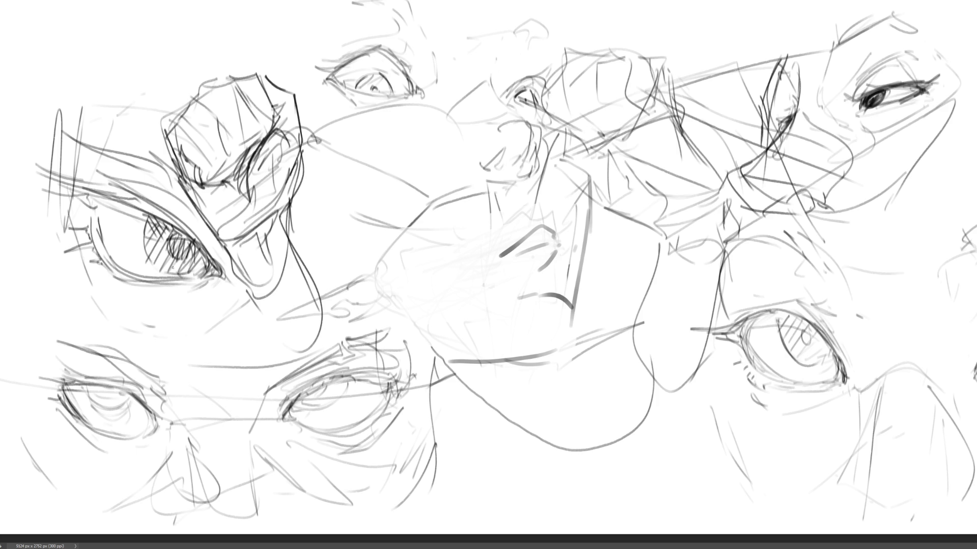
{"action": "left_click_drag", "start_coordinate": [150, 219], "coordinate": [144, 249]}
- Darken the upper eyelid with overlapping strokes, adding lashes and a darker inner corner
{"action": "mouse_move", "coordinate": [32, 183]}
{"action": "left_mouse_down"}
{"action": "mouse_move", "coordinate": [106, 199]}
{"action": "mouse_move", "coordinate": [206, 264]}
{"action": "left_mouse_up"}
{"action": "left_click_drag", "start_coordinate": [158, 214], "coordinate": [211, 285]}
{"action": "left_click_drag", "start_coordinate": [92, 195], "coordinate": [171, 235]}
{"action": "mouse_move", "coordinate": [44, 204]}
{"action": "left_mouse_down"}
{"action": "mouse_move", "coordinate": [85, 209]}
{"action": "mouse_move", "coordinate": [85, 229]}
{"action": "left_mouse_up"}
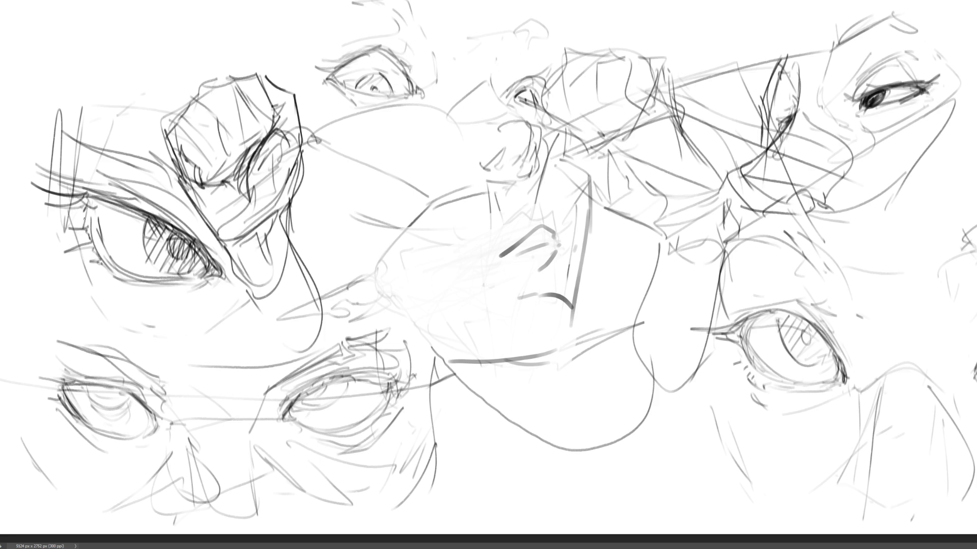
{"action": "left_click_drag", "start_coordinate": [87, 191], "coordinate": [75, 199]}
{"action": "left_click_drag", "start_coordinate": [24, 165], "coordinate": [78, 194]}
{"action": "left_click_drag", "start_coordinate": [45, 174], "coordinate": [195, 224]}
{"action": "left_click_drag", "start_coordinate": [124, 201], "coordinate": [211, 269]}
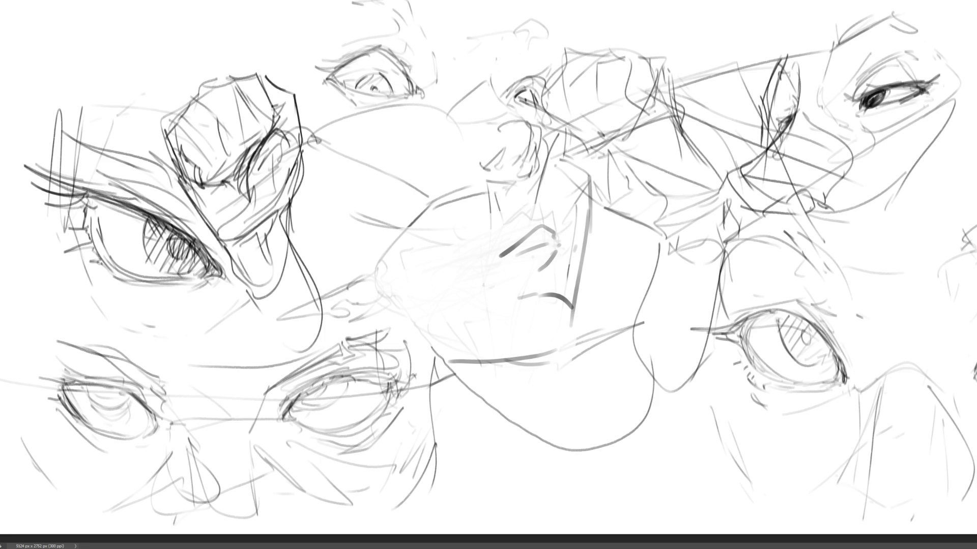
{"action": "mouse_move", "coordinate": [94, 199]}
{"action": "left_mouse_down"}
{"action": "mouse_move", "coordinate": [87, 224]}
{"action": "mouse_move", "coordinate": [93, 209]}
{"action": "mouse_move", "coordinate": [137, 216]}
{"action": "mouse_move", "coordinate": [210, 254]}
{"action": "mouse_move", "coordinate": [109, 259]}
{"action": "left_mouse_up"}
- Darken the lower lid and sketch the cheek curves under the eye and along the face
{"action": "left_click_drag", "start_coordinate": [94, 220], "coordinate": [192, 281]}
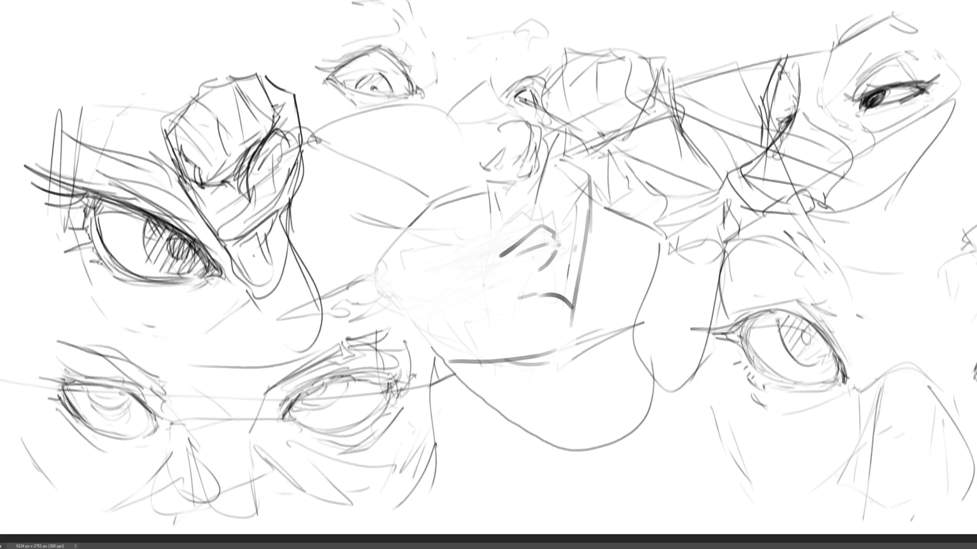
{"action": "left_click_drag", "start_coordinate": [118, 269], "coordinate": [206, 277]}
{"action": "mouse_move", "coordinate": [135, 291]}
{"action": "left_mouse_down"}
{"action": "mouse_move", "coordinate": [211, 268]}
{"action": "mouse_move", "coordinate": [182, 308]}
{"action": "left_mouse_up"}
{"action": "mouse_move", "coordinate": [129, 318]}
{"action": "left_mouse_down"}
{"action": "mouse_move", "coordinate": [147, 325]}
{"action": "mouse_move", "coordinate": [232, 288]}
{"action": "left_mouse_up"}
{"action": "mouse_move", "coordinate": [231, 290]}
{"action": "left_mouse_down"}
{"action": "mouse_move", "coordinate": [201, 338]}
{"action": "mouse_move", "coordinate": [127, 359]}
{"action": "left_mouse_up"}
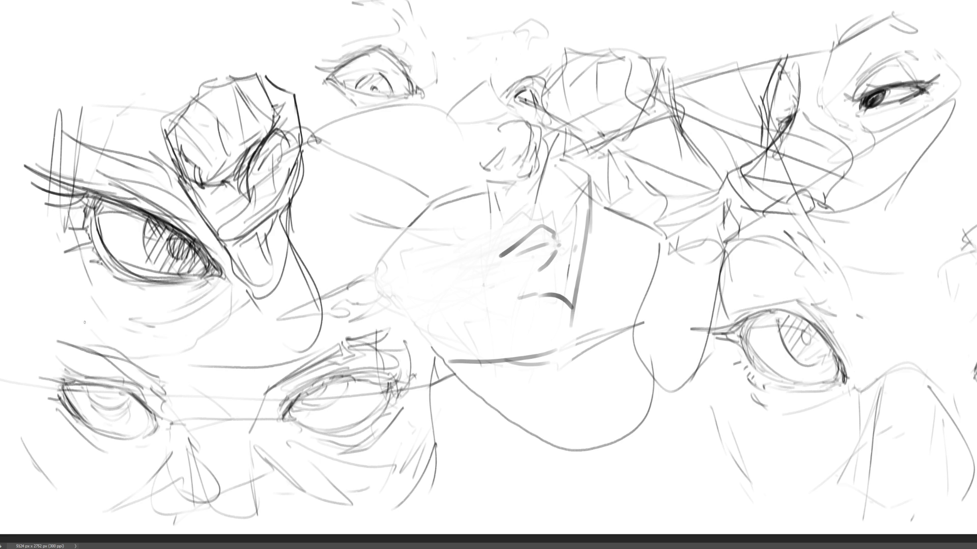
{"action": "left_click_drag", "start_coordinate": [91, 286], "coordinate": [65, 329]}
{"action": "mouse_move", "coordinate": [49, 235]}
{"action": "left_mouse_down"}
{"action": "mouse_move", "coordinate": [118, 340]}
{"action": "mouse_move", "coordinate": [217, 340]}
{"action": "left_mouse_up"}
{"action": "mouse_move", "coordinate": [224, 247]}
{"action": "left_mouse_down"}
{"action": "mouse_move", "coordinate": [184, 200]}
{"action": "mouse_move", "coordinate": [224, 249]}
{"action": "left_mouse_up"}
- Redraw the upper lid, brow and nose bridge, and sketch the side of the nose
{"action": "left_click_drag", "start_coordinate": [154, 173], "coordinate": [184, 196]}
{"action": "mouse_move", "coordinate": [73, 152]}
{"action": "left_mouse_down"}
{"action": "mouse_move", "coordinate": [153, 168]}
{"action": "mouse_move", "coordinate": [131, 155]}
{"action": "left_mouse_up"}
{"action": "left_click_drag", "start_coordinate": [102, 145], "coordinate": [186, 178]}
{"action": "left_click_drag", "start_coordinate": [173, 175], "coordinate": [218, 232]}
{"action": "left_click_drag", "start_coordinate": [285, 262], "coordinate": [257, 279]}
{"action": "left_click_drag", "start_coordinate": [331, 218], "coordinate": [305, 256]}
{"action": "left_click_drag", "start_coordinate": [336, 208], "coordinate": [311, 249]}
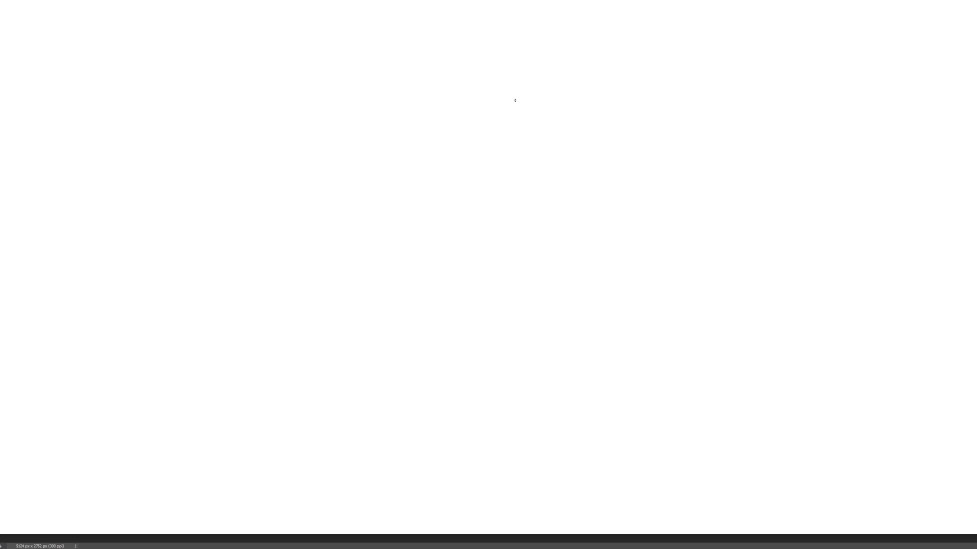
- Sketch an egg-shaped head oval with construction lines in the upper right
{"action": "mouse_move", "coordinate": [553, 147]}
{"action": "left_mouse_down"}
{"action": "mouse_move", "coordinate": [564, 54]}
{"action": "mouse_move", "coordinate": [632, 102]}
{"action": "mouse_move", "coordinate": [552, 147]}
{"action": "mouse_move", "coordinate": [571, 170]}
{"action": "left_mouse_up"}
{"action": "left_click_drag", "start_coordinate": [552, 122], "coordinate": [654, 180]}
{"action": "mouse_move", "coordinate": [575, 171]}
{"action": "left_mouse_down"}
{"action": "mouse_move", "coordinate": [680, 182]}
{"action": "mouse_move", "coordinate": [653, 165]}
{"action": "mouse_move", "coordinate": [641, 178]}
{"action": "left_mouse_up"}
{"action": "left_click_drag", "start_coordinate": [590, 187], "coordinate": [622, 184]}
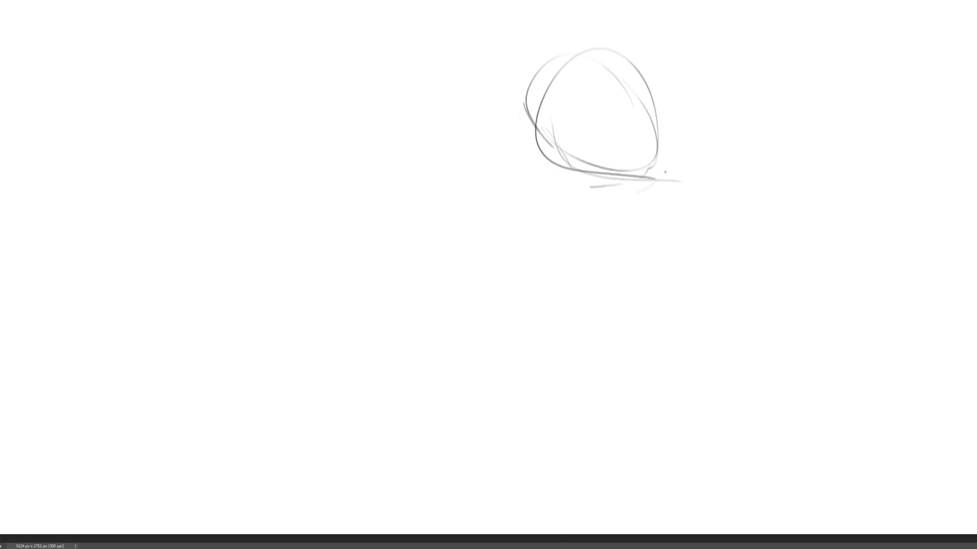
{"action": "left_click_drag", "start_coordinate": [679, 146], "coordinate": [640, 199]}
{"action": "left_click_drag", "start_coordinate": [663, 89], "coordinate": [667, 108]}
- Rough in the ear and loose long curves around the head
{"action": "left_click_drag", "start_coordinate": [646, 53], "coordinate": [667, 106]}
{"action": "left_click_drag", "start_coordinate": [659, 36], "coordinate": [655, 63]}
{"action": "mouse_move", "coordinate": [669, 99]}
{"action": "left_mouse_down"}
{"action": "mouse_move", "coordinate": [705, 40]}
{"action": "mouse_move", "coordinate": [673, 104]}
{"action": "left_mouse_up"}
{"action": "mouse_move", "coordinate": [534, 166]}
{"action": "left_mouse_down"}
{"action": "mouse_move", "coordinate": [574, 161]}
{"action": "mouse_move", "coordinate": [590, 127]}
{"action": "left_mouse_up"}
{"action": "left_click_drag", "start_coordinate": [708, 69], "coordinate": [650, 197]}
{"action": "mouse_move", "coordinate": [630, 234]}
{"action": "left_mouse_down"}
{"action": "mouse_move", "coordinate": [661, 166]}
{"action": "mouse_move", "coordinate": [626, 159]}
{"action": "left_mouse_up"}
{"action": "mouse_move", "coordinate": [539, 100]}
{"action": "left_mouse_down"}
{"action": "mouse_move", "coordinate": [518, 44]}
{"action": "mouse_move", "coordinate": [689, 77]}
{"action": "left_mouse_up"}
{"action": "left_click_drag", "start_coordinate": [653, 91], "coordinate": [629, 222]}
- Sketch a large outer oval and hair strokes around the head
{"action": "left_click_drag", "start_coordinate": [690, 120], "coordinate": [630, 222]}
{"action": "left_click_drag", "start_coordinate": [630, 224], "coordinate": [483, 119]}
{"action": "left_click_drag", "start_coordinate": [512, 41], "coordinate": [476, 115]}
{"action": "left_click_drag", "start_coordinate": [485, 99], "coordinate": [709, 109]}
{"action": "left_click_drag", "start_coordinate": [722, 63], "coordinate": [717, 142]}
{"action": "left_click_drag", "start_coordinate": [757, 109], "coordinate": [694, 183]}
{"action": "left_click_drag", "start_coordinate": [765, 49], "coordinate": [723, 165]}
- Add small curves for the eye and the left side of the face
{"action": "left_click_drag", "start_coordinate": [549, 146], "coordinate": [563, 133]}
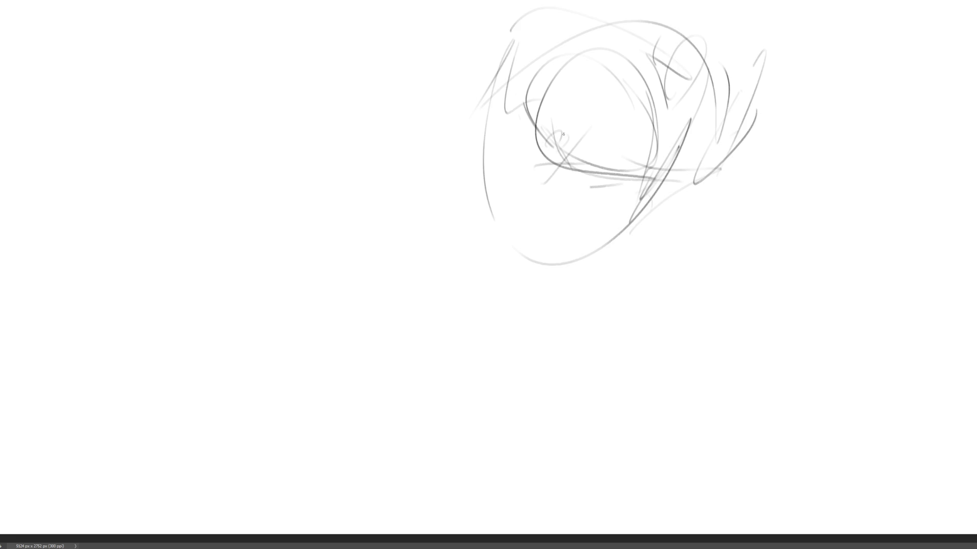
{"action": "left_click_drag", "start_coordinate": [587, 85], "coordinate": [582, 108]}
{"action": "left_click_drag", "start_coordinate": [591, 77], "coordinate": [586, 106]}
{"action": "mouse_move", "coordinate": [595, 94]}
{"action": "left_mouse_down"}
{"action": "mouse_move", "coordinate": [598, 108]}
{"action": "mouse_move", "coordinate": [552, 106]}
{"action": "left_mouse_up"}
{"action": "left_click_drag", "start_coordinate": [548, 98], "coordinate": [543, 113]}
- Add short strokes marking features inside the head
{"action": "left_click_drag", "start_coordinate": [576, 43], "coordinate": [564, 98]}
{"action": "left_click_drag", "start_coordinate": [538, 135], "coordinate": [524, 138]}
{"action": "left_click_drag", "start_coordinate": [576, 113], "coordinate": [538, 136]}
{"action": "mouse_move", "coordinate": [607, 83]}
{"action": "left_mouse_down"}
{"action": "mouse_move", "coordinate": [598, 126]}
{"action": "mouse_move", "coordinate": [616, 140]}
{"action": "left_mouse_up"}
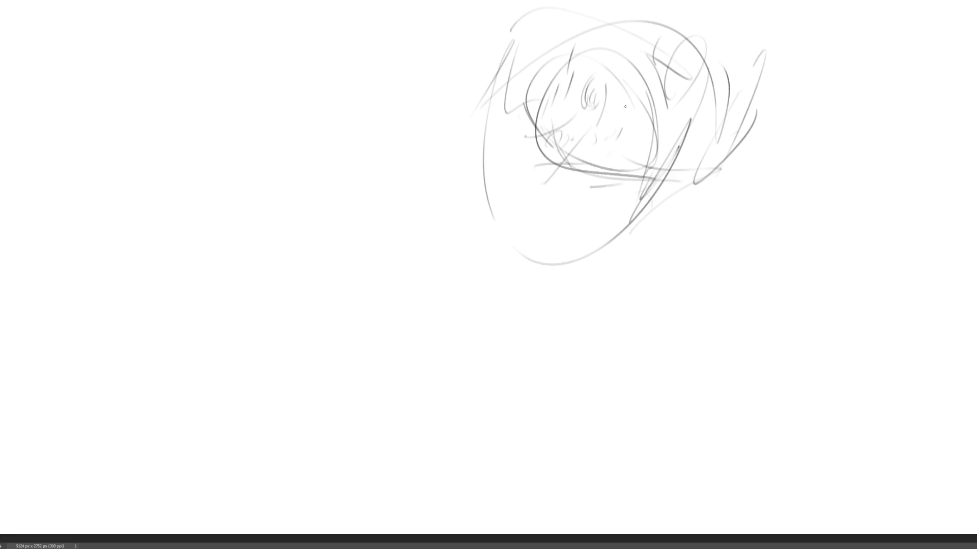
{"action": "mouse_move", "coordinate": [626, 102]}
{"action": "left_mouse_down"}
{"action": "mouse_move", "coordinate": [621, 125]}
{"action": "mouse_move", "coordinate": [635, 146]}
{"action": "left_mouse_up"}
- Sketch the lower face, darken the eye, mark the nose and mouth, and darken the jaw
{"action": "left_click_drag", "start_coordinate": [599, 175], "coordinate": [644, 182]}
{"action": "left_click_drag", "start_coordinate": [659, 167], "coordinate": [651, 175]}
{"action": "left_click_drag", "start_coordinate": [674, 130], "coordinate": [656, 170]}
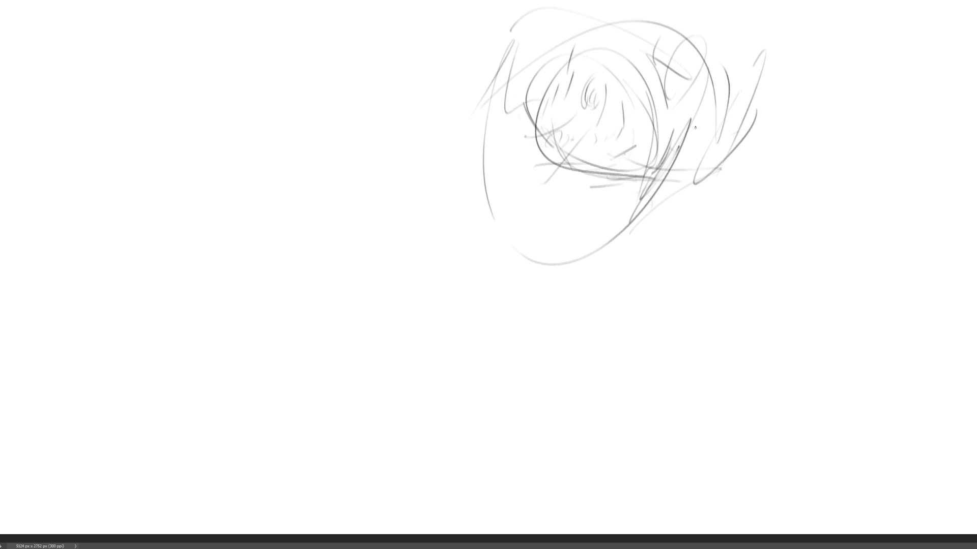
{"action": "mouse_move", "coordinate": [602, 79]}
{"action": "left_mouse_down"}
{"action": "mouse_move", "coordinate": [587, 92]}
{"action": "mouse_move", "coordinate": [598, 83]}
{"action": "left_mouse_up"}
{"action": "left_click_drag", "start_coordinate": [558, 132], "coordinate": [562, 143]}
{"action": "left_click_drag", "start_coordinate": [541, 102], "coordinate": [535, 123]}
{"action": "left_click_drag", "start_coordinate": [581, 53], "coordinate": [571, 69]}
{"action": "left_click_drag", "start_coordinate": [605, 154], "coordinate": [621, 151]}
{"action": "left_click_drag", "start_coordinate": [569, 169], "coordinate": [594, 178]}
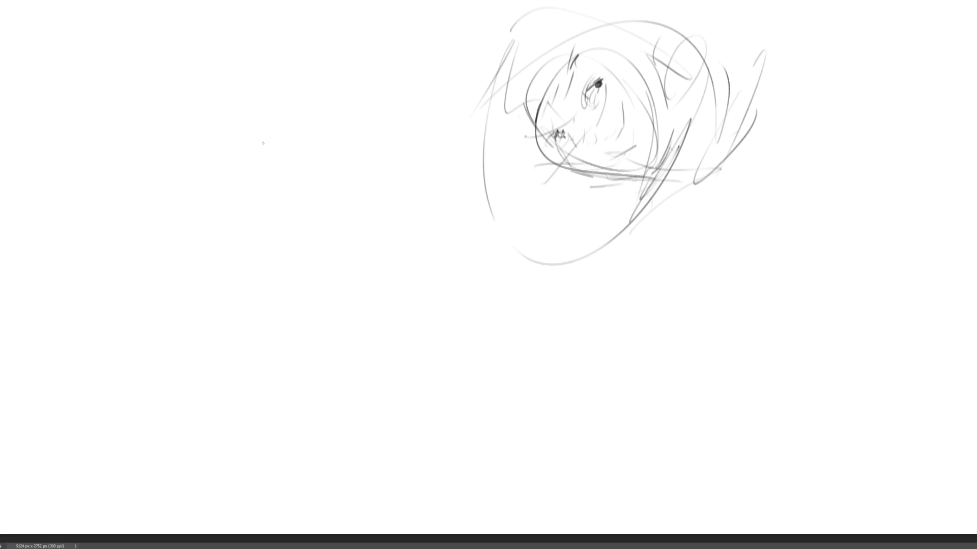
- Rough in the oval outline of a second head to the left of the first
{"action": "mouse_move", "coordinate": [311, 167]}
{"action": "left_mouse_down"}
{"action": "mouse_move", "coordinate": [353, 84]}
{"action": "mouse_move", "coordinate": [374, 203]}
{"action": "left_mouse_up"}
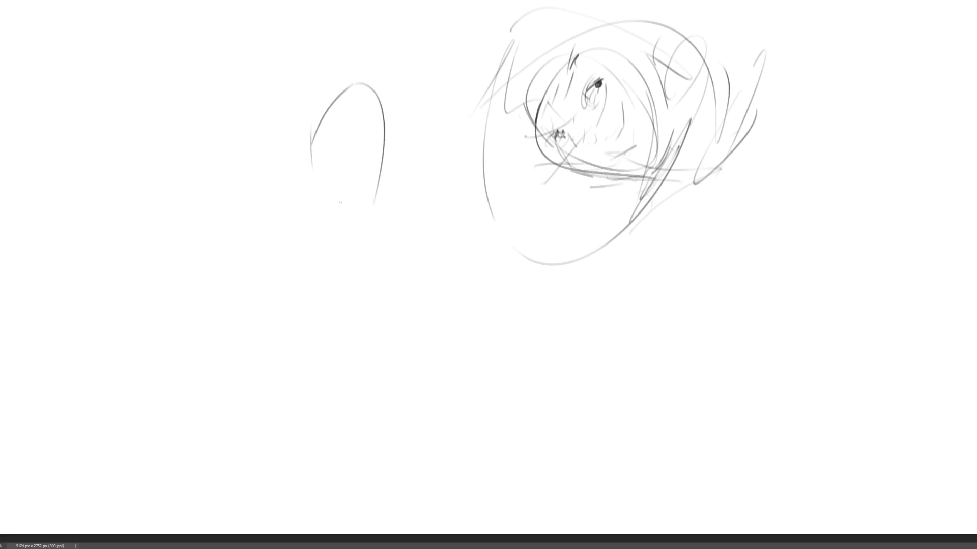
{"action": "left_click_drag", "start_coordinate": [316, 128], "coordinate": [298, 198]}
{"action": "left_click_drag", "start_coordinate": [316, 141], "coordinate": [322, 165]}
{"action": "mouse_move", "coordinate": [377, 107]}
{"action": "left_mouse_down"}
{"action": "mouse_move", "coordinate": [374, 144]}
{"action": "mouse_move", "coordinate": [353, 86]}
{"action": "left_mouse_up"}
{"action": "mouse_move", "coordinate": [313, 142]}
{"action": "left_mouse_down"}
{"action": "mouse_move", "coordinate": [341, 95]}
{"action": "mouse_move", "coordinate": [376, 138]}
{"action": "left_mouse_up"}
{"action": "left_click_drag", "start_coordinate": [377, 143], "coordinate": [321, 216]}
{"action": "mouse_move", "coordinate": [318, 158]}
{"action": "left_mouse_down"}
{"action": "mouse_move", "coordinate": [309, 197]}
{"action": "mouse_move", "coordinate": [326, 211]}
{"action": "left_mouse_up"}
{"action": "left_click_drag", "start_coordinate": [325, 198], "coordinate": [392, 148]}
{"action": "left_click_drag", "start_coordinate": [385, 188], "coordinate": [371, 213]}
{"action": "left_click_drag", "start_coordinate": [328, 218], "coordinate": [345, 229]}
{"action": "left_click_drag", "start_coordinate": [322, 208], "coordinate": [322, 232]}
- Add hatching, a bottom arc, side hair lines and the neck to the new head
{"action": "left_click_drag", "start_coordinate": [313, 191], "coordinate": [366, 237]}
{"action": "left_click_drag", "start_coordinate": [344, 258], "coordinate": [415, 191]}
{"action": "left_click_drag", "start_coordinate": [417, 155], "coordinate": [439, 142]}
{"action": "left_click_drag", "start_coordinate": [424, 159], "coordinate": [415, 167]}
{"action": "left_click_drag", "start_coordinate": [385, 62], "coordinate": [417, 157]}
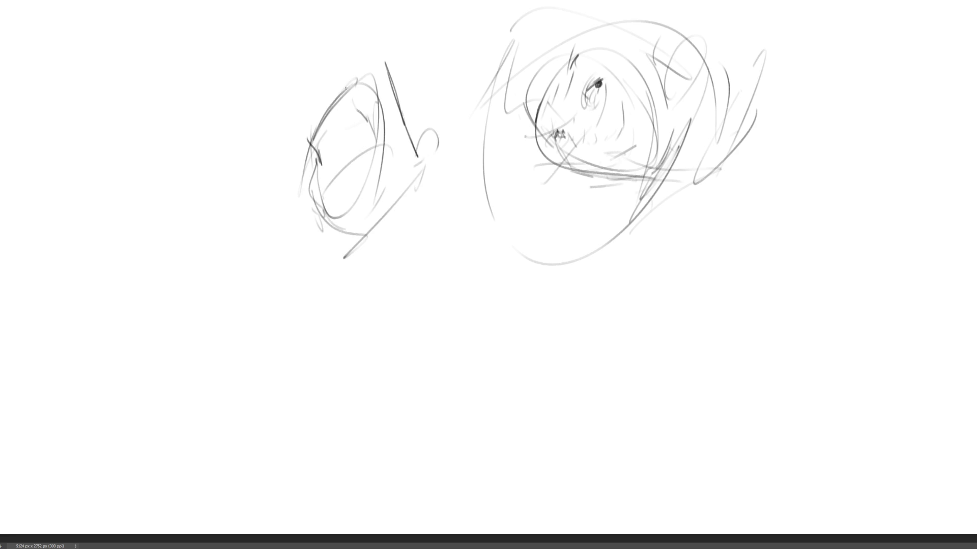
{"action": "mouse_move", "coordinate": [301, 137]}
{"action": "left_mouse_down"}
{"action": "mouse_move", "coordinate": [356, 52]}
{"action": "mouse_move", "coordinate": [378, 60]}
{"action": "left_mouse_up"}
{"action": "left_click_drag", "start_coordinate": [378, 60], "coordinate": [418, 156]}
{"action": "mouse_move", "coordinate": [430, 168]}
{"action": "left_mouse_down"}
{"action": "mouse_move", "coordinate": [437, 159]}
{"action": "mouse_move", "coordinate": [376, 237]}
{"action": "left_mouse_up"}
{"action": "mouse_move", "coordinate": [418, 187]}
{"action": "left_mouse_down"}
{"action": "mouse_move", "coordinate": [356, 243]}
{"action": "mouse_move", "coordinate": [374, 255]}
{"action": "left_mouse_up"}
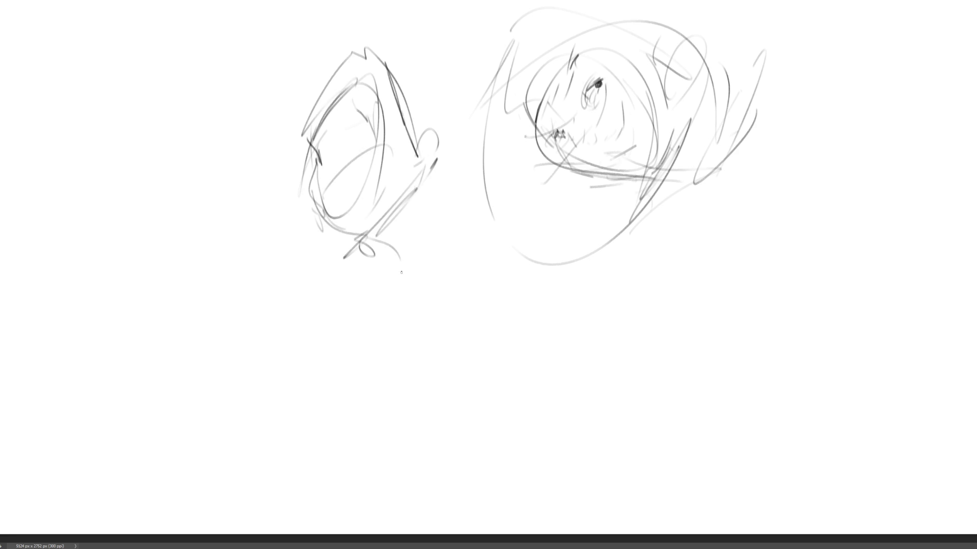
{"action": "left_click_drag", "start_coordinate": [416, 206], "coordinate": [400, 271]}
{"action": "left_click_drag", "start_coordinate": [456, 101], "coordinate": [441, 259]}
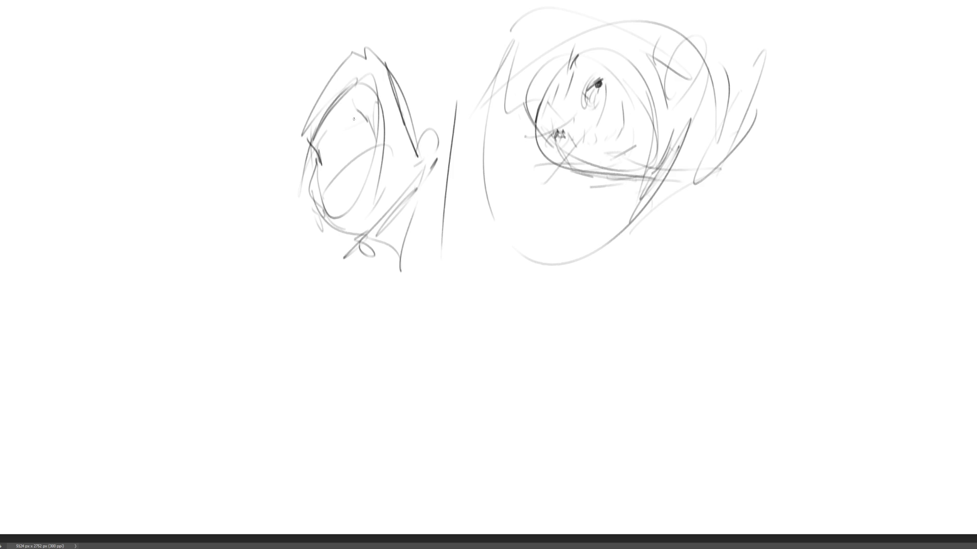
- Draw the profile's brow, eye, nose, mouth and jaw, darkening the neck and hair outline
{"action": "mouse_move", "coordinate": [356, 109]}
{"action": "left_mouse_down"}
{"action": "mouse_move", "coordinate": [374, 113]}
{"action": "mouse_move", "coordinate": [345, 121]}
{"action": "mouse_move", "coordinate": [371, 109]}
{"action": "mouse_move", "coordinate": [349, 120]}
{"action": "mouse_move", "coordinate": [336, 105]}
{"action": "mouse_move", "coordinate": [344, 96]}
{"action": "mouse_move", "coordinate": [308, 136]}
{"action": "mouse_move", "coordinate": [314, 174]}
{"action": "mouse_move", "coordinate": [322, 161]}
{"action": "left_mouse_up"}
{"action": "left_click_drag", "start_coordinate": [316, 164], "coordinate": [313, 184]}
{"action": "left_click_drag", "start_coordinate": [320, 192], "coordinate": [325, 203]}
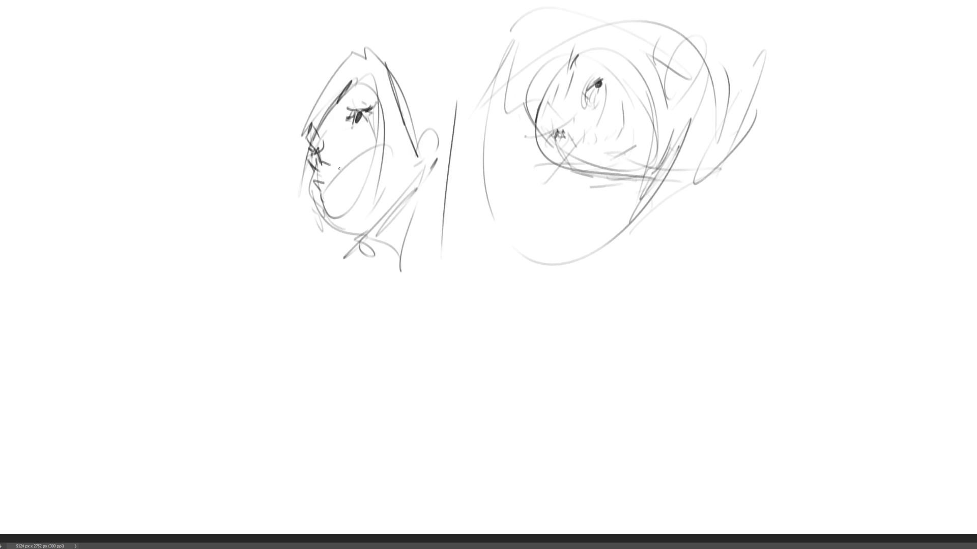
{"action": "mouse_move", "coordinate": [310, 167]}
{"action": "left_mouse_down"}
{"action": "mouse_move", "coordinate": [319, 220]}
{"action": "mouse_move", "coordinate": [334, 236]}
{"action": "mouse_move", "coordinate": [372, 243]}
{"action": "mouse_move", "coordinate": [406, 209]}
{"action": "mouse_move", "coordinate": [407, 230]}
{"action": "left_mouse_up"}
{"action": "mouse_move", "coordinate": [426, 198]}
{"action": "left_mouse_down"}
{"action": "mouse_move", "coordinate": [408, 249]}
{"action": "mouse_move", "coordinate": [418, 224]}
{"action": "left_mouse_up"}
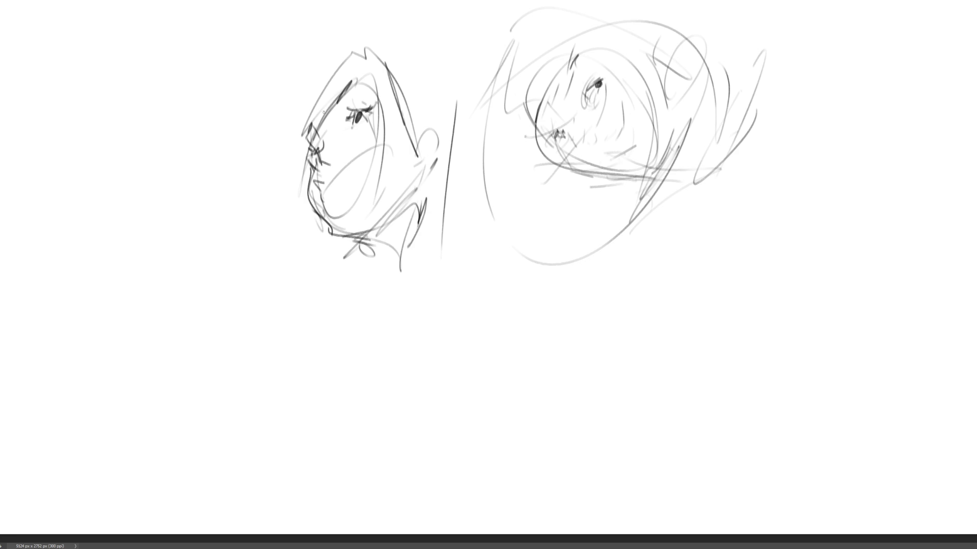
{"action": "mouse_move", "coordinate": [363, 43]}
{"action": "left_mouse_down"}
{"action": "mouse_move", "coordinate": [304, 125]}
{"action": "mouse_move", "coordinate": [396, 76]}
{"action": "left_mouse_up"}
{"action": "left_click_drag", "start_coordinate": [355, 43], "coordinate": [323, 80]}
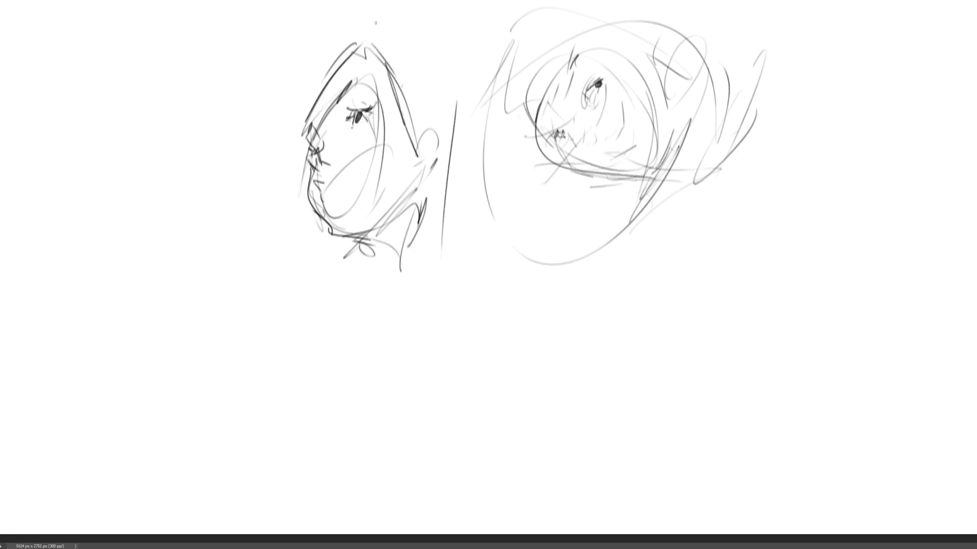
- Sketch a hat with a pointed brim over the profile, plus the ear and hair below
{"action": "mouse_move", "coordinate": [237, 63]}
{"action": "left_mouse_down"}
{"action": "mouse_move", "coordinate": [298, 104]}
{"action": "mouse_move", "coordinate": [229, 65]}
{"action": "mouse_move", "coordinate": [349, 33]}
{"action": "mouse_move", "coordinate": [387, 46]}
{"action": "left_mouse_up"}
{"action": "mouse_move", "coordinate": [323, 22]}
{"action": "left_mouse_down"}
{"action": "mouse_move", "coordinate": [460, 139]}
{"action": "mouse_move", "coordinate": [297, 5]}
{"action": "mouse_move", "coordinate": [270, 108]}
{"action": "left_mouse_up"}
{"action": "left_click_drag", "start_coordinate": [334, 1], "coordinate": [480, 91]}
{"action": "mouse_move", "coordinate": [381, 39]}
{"action": "left_mouse_down"}
{"action": "mouse_move", "coordinate": [476, 77]}
{"action": "mouse_move", "coordinate": [485, 132]}
{"action": "mouse_move", "coordinate": [469, 168]}
{"action": "left_mouse_up"}
{"action": "mouse_move", "coordinate": [430, 125]}
{"action": "left_mouse_down"}
{"action": "mouse_move", "coordinate": [465, 110]}
{"action": "mouse_move", "coordinate": [432, 160]}
{"action": "mouse_move", "coordinate": [445, 167]}
{"action": "left_mouse_up"}
{"action": "mouse_move", "coordinate": [464, 115]}
{"action": "left_mouse_down"}
{"action": "mouse_move", "coordinate": [461, 175]}
{"action": "mouse_move", "coordinate": [507, 175]}
{"action": "mouse_move", "coordinate": [442, 239]}
{"action": "left_mouse_up"}
{"action": "left_click_drag", "start_coordinate": [508, 208], "coordinate": [481, 253]}
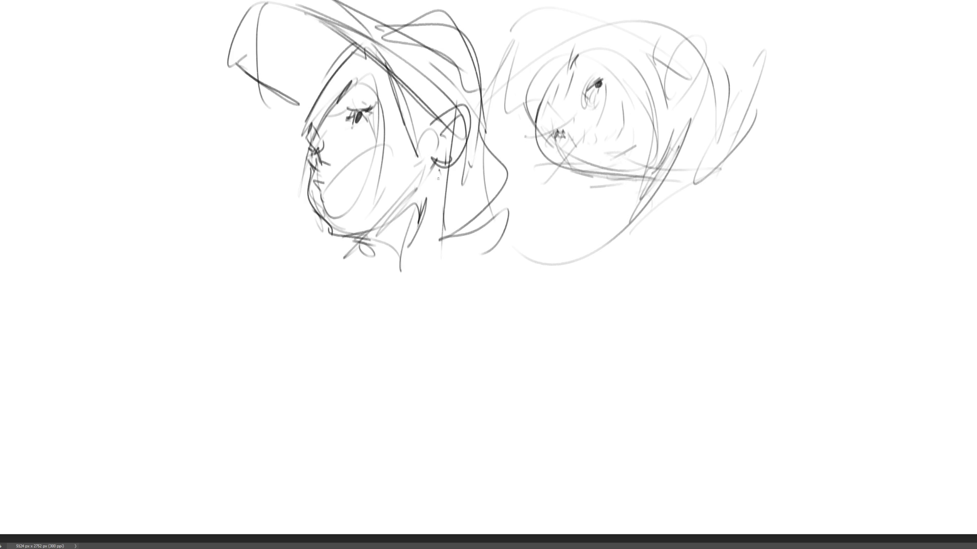
- Finish the profile head's hanging hair, then sketch its neck and collar
{"action": "mouse_move", "coordinate": [439, 170]}
{"action": "left_mouse_down"}
{"action": "mouse_move", "coordinate": [438, 257]}
{"action": "mouse_move", "coordinate": [417, 303]}
{"action": "left_mouse_up"}
{"action": "mouse_move", "coordinate": [374, 242]}
{"action": "left_mouse_down"}
{"action": "mouse_move", "coordinate": [391, 293]}
{"action": "mouse_move", "coordinate": [374, 294]}
{"action": "left_mouse_up"}
{"action": "left_click_drag", "start_coordinate": [379, 239], "coordinate": [426, 304]}
{"action": "left_click_drag", "start_coordinate": [450, 252], "coordinate": [446, 292]}
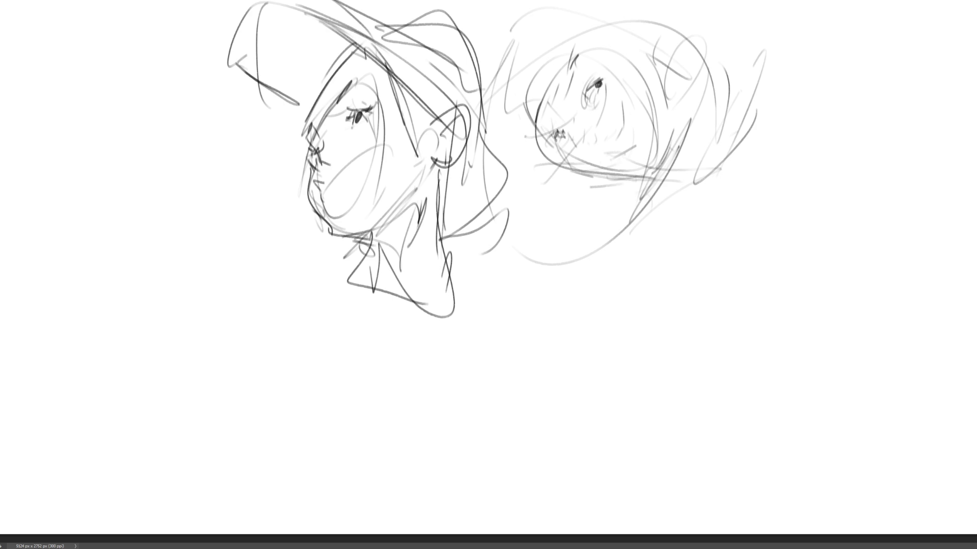
- Darken and refine the right-hand face's eyelid, lashes, nose, mouth and cheek
{"action": "left_click_drag", "start_coordinate": [553, 132], "coordinate": [560, 133]}
{"action": "mouse_move", "coordinate": [584, 89]}
{"action": "left_mouse_down"}
{"action": "mouse_move", "coordinate": [606, 75]}
{"action": "mouse_move", "coordinate": [557, 85]}
{"action": "left_mouse_up"}
{"action": "mouse_move", "coordinate": [580, 121]}
{"action": "left_mouse_down"}
{"action": "mouse_move", "coordinate": [560, 135]}
{"action": "mouse_move", "coordinate": [584, 153]}
{"action": "mouse_move", "coordinate": [620, 145]}
{"action": "mouse_move", "coordinate": [589, 152]}
{"action": "left_mouse_up"}
{"action": "left_click_drag", "start_coordinate": [603, 100], "coordinate": [586, 152]}
{"action": "left_click_drag", "start_coordinate": [610, 82], "coordinate": [608, 145]}
{"action": "mouse_move", "coordinate": [626, 159]}
{"action": "left_mouse_down"}
{"action": "mouse_move", "coordinate": [619, 164]}
{"action": "mouse_move", "coordinate": [643, 151]}
{"action": "left_mouse_up"}
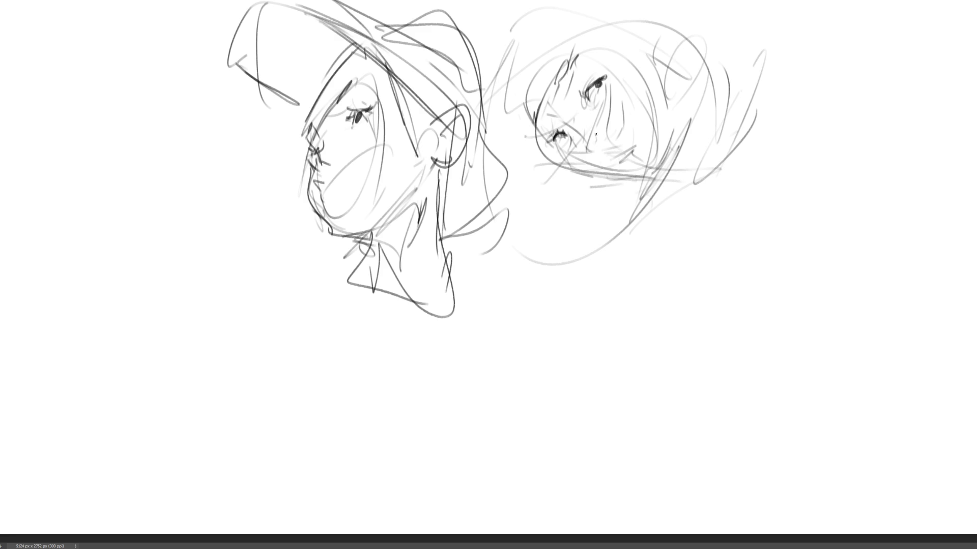
{"action": "mouse_move", "coordinate": [561, 148]}
{"action": "left_mouse_down"}
{"action": "mouse_move", "coordinate": [573, 165]}
{"action": "mouse_move", "coordinate": [572, 149]}
{"action": "left_mouse_up"}
{"action": "left_click_drag", "start_coordinate": [592, 117], "coordinate": [602, 92]}
- Darken the right face's jaw and chin and outline its bob hair with strands
{"action": "left_click_drag", "start_coordinate": [567, 163], "coordinate": [630, 175]}
{"action": "mouse_move", "coordinate": [626, 86]}
{"action": "left_mouse_down"}
{"action": "mouse_move", "coordinate": [659, 148]}
{"action": "mouse_move", "coordinate": [645, 173]}
{"action": "left_mouse_up"}
{"action": "mouse_move", "coordinate": [619, 175]}
{"action": "left_mouse_down"}
{"action": "mouse_move", "coordinate": [587, 181]}
{"action": "mouse_move", "coordinate": [673, 151]}
{"action": "mouse_move", "coordinate": [677, 139]}
{"action": "left_mouse_up"}
{"action": "left_click_drag", "start_coordinate": [650, 187], "coordinate": [678, 160]}
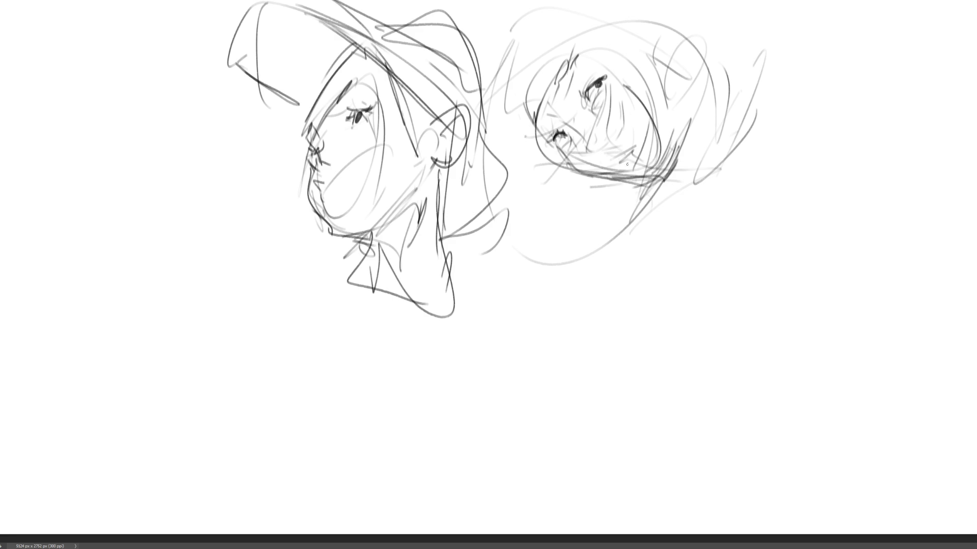
{"action": "left_click_drag", "start_coordinate": [615, 167], "coordinate": [629, 160]}
{"action": "left_click_drag", "start_coordinate": [616, 162], "coordinate": [644, 147]}
{"action": "left_click_drag", "start_coordinate": [653, 182], "coordinate": [661, 158]}
{"action": "left_click_drag", "start_coordinate": [667, 179], "coordinate": [681, 147]}
{"action": "mouse_move", "coordinate": [664, 81]}
{"action": "left_mouse_down"}
{"action": "mouse_move", "coordinate": [687, 151]}
{"action": "mouse_move", "coordinate": [680, 104]}
{"action": "left_mouse_up"}
- Add a hair loop, a small bun, the face contour and hairline to the right head
{"action": "left_click_drag", "start_coordinate": [641, 48], "coordinate": [671, 69]}
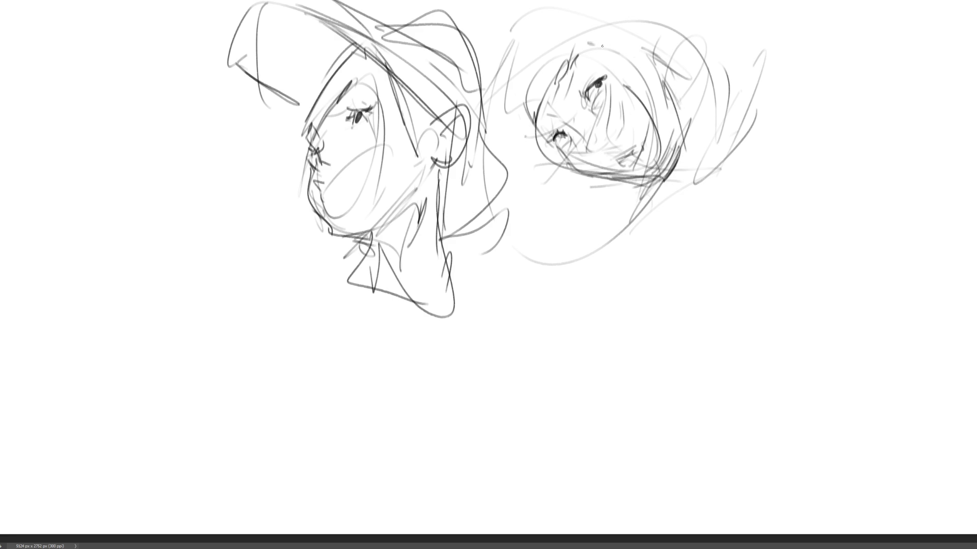
{"action": "left_click_drag", "start_coordinate": [579, 32], "coordinate": [663, 70]}
{"action": "mouse_move", "coordinate": [656, 41]}
{"action": "left_mouse_down"}
{"action": "mouse_move", "coordinate": [643, 56]}
{"action": "mouse_move", "coordinate": [677, 62]}
{"action": "left_mouse_up"}
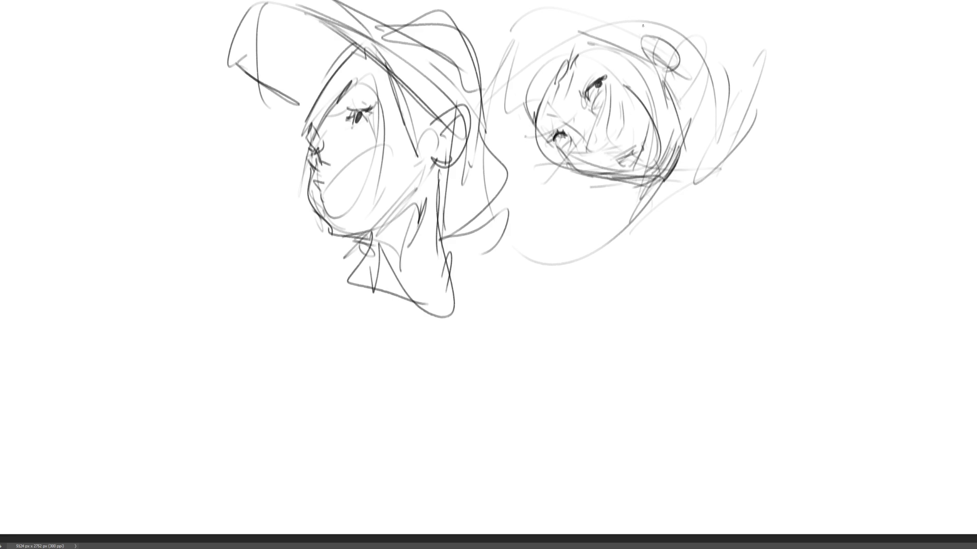
{"action": "mouse_move", "coordinate": [643, 25]}
{"action": "left_mouse_down"}
{"action": "mouse_move", "coordinate": [677, 72]}
{"action": "mouse_move", "coordinate": [646, 68]}
{"action": "left_mouse_up"}
{"action": "left_click_drag", "start_coordinate": [546, 131], "coordinate": [523, 144]}
{"action": "left_click_drag", "start_coordinate": [538, 105], "coordinate": [511, 139]}
{"action": "left_click_drag", "start_coordinate": [523, 80], "coordinate": [508, 131]}
{"action": "mouse_move", "coordinate": [554, 29]}
{"action": "left_mouse_down"}
{"action": "mouse_move", "coordinate": [604, 47]}
{"action": "mouse_move", "coordinate": [652, 48]}
{"action": "mouse_move", "coordinate": [691, 69]}
{"action": "mouse_move", "coordinate": [701, 110]}
{"action": "left_mouse_up"}
- Sweep long hair strokes down the right side into a large curved shape
{"action": "left_click_drag", "start_coordinate": [661, 71], "coordinate": [752, 191]}
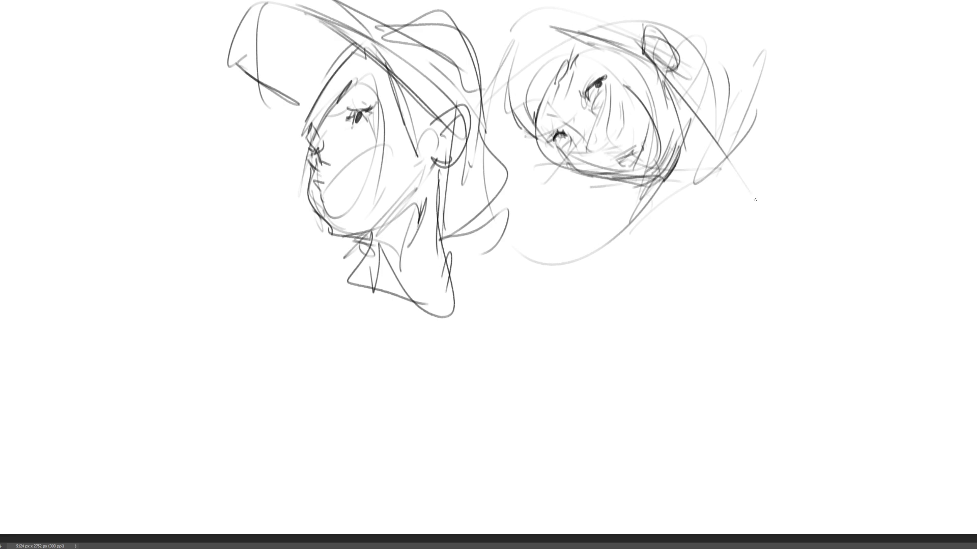
{"action": "mouse_move", "coordinate": [634, 35]}
{"action": "left_mouse_down"}
{"action": "mouse_move", "coordinate": [689, 91]}
{"action": "mouse_move", "coordinate": [711, 229]}
{"action": "mouse_move", "coordinate": [709, 108]}
{"action": "left_mouse_up"}
{"action": "left_click_drag", "start_coordinate": [691, 90], "coordinate": [789, 174]}
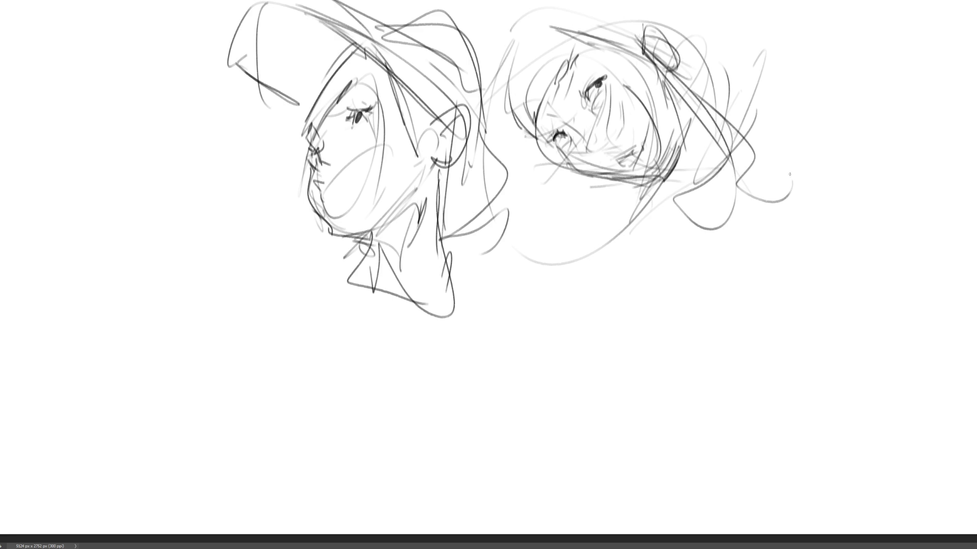
{"action": "mouse_move", "coordinate": [753, 141]}
{"action": "left_mouse_down"}
{"action": "mouse_move", "coordinate": [824, 135]}
{"action": "mouse_move", "coordinate": [676, 226]}
{"action": "mouse_move", "coordinate": [840, 215]}
{"action": "left_mouse_up"}
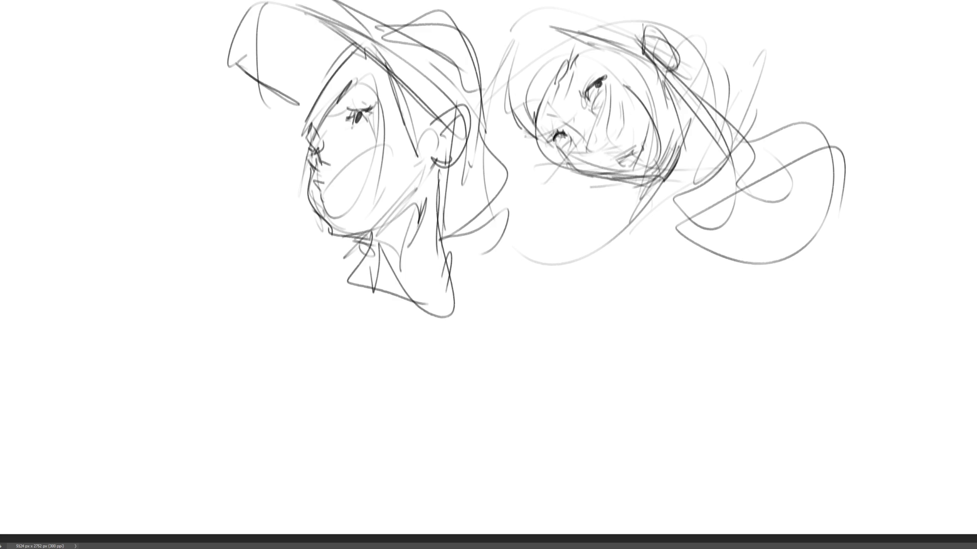
- Outline the new lower head and place its brow line, lidded eyes and nose
{"action": "mouse_move", "coordinate": [534, 307]}
{"action": "left_mouse_down"}
{"action": "mouse_move", "coordinate": [565, 364]}
{"action": "mouse_move", "coordinate": [539, 285]}
{"action": "mouse_move", "coordinate": [629, 245]}
{"action": "mouse_move", "coordinate": [677, 312]}
{"action": "mouse_move", "coordinate": [544, 305]}
{"action": "left_mouse_up"}
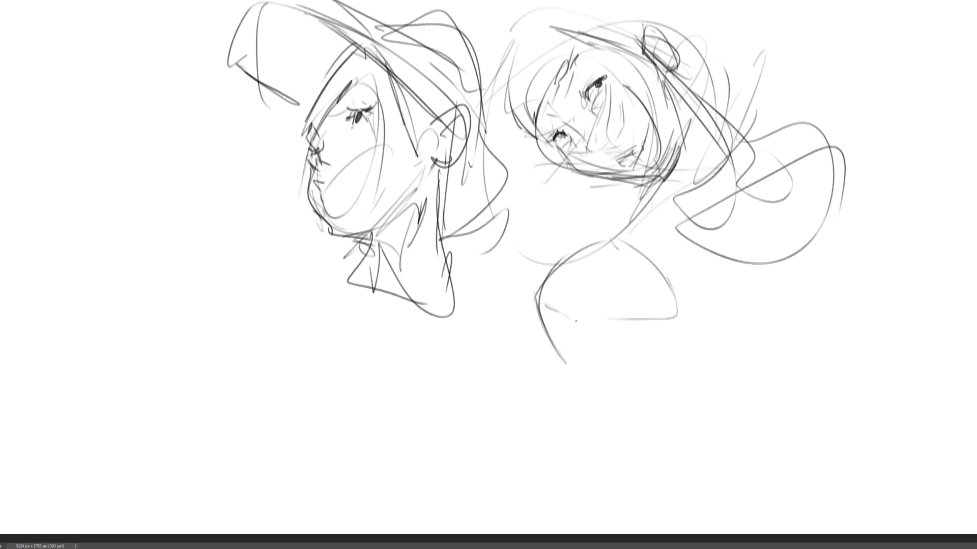
{"action": "mouse_move", "coordinate": [651, 317]}
{"action": "left_mouse_down"}
{"action": "mouse_move", "coordinate": [684, 286]}
{"action": "mouse_move", "coordinate": [650, 321]}
{"action": "mouse_move", "coordinate": [688, 308]}
{"action": "mouse_move", "coordinate": [664, 331]}
{"action": "mouse_move", "coordinate": [692, 302]}
{"action": "left_mouse_up"}
{"action": "mouse_move", "coordinate": [656, 311]}
{"action": "left_mouse_down"}
{"action": "mouse_move", "coordinate": [686, 287]}
{"action": "mouse_move", "coordinate": [621, 321]}
{"action": "left_mouse_up"}
{"action": "mouse_move", "coordinate": [555, 316]}
{"action": "left_mouse_down"}
{"action": "mouse_move", "coordinate": [576, 336]}
{"action": "mouse_move", "coordinate": [585, 320]}
{"action": "mouse_move", "coordinate": [592, 327]}
{"action": "mouse_move", "coordinate": [603, 377]}
{"action": "left_mouse_up"}
{"action": "mouse_move", "coordinate": [584, 325]}
{"action": "left_mouse_down"}
{"action": "mouse_move", "coordinate": [606, 380]}
{"action": "mouse_move", "coordinate": [626, 379]}
{"action": "mouse_move", "coordinate": [613, 387]}
{"action": "mouse_move", "coordinate": [645, 388]}
{"action": "mouse_move", "coordinate": [609, 395]}
{"action": "mouse_move", "coordinate": [645, 385]}
{"action": "mouse_move", "coordinate": [634, 402]}
{"action": "mouse_move", "coordinate": [611, 400]}
{"action": "mouse_move", "coordinate": [691, 347]}
{"action": "mouse_move", "coordinate": [670, 397]}
{"action": "left_mouse_up"}
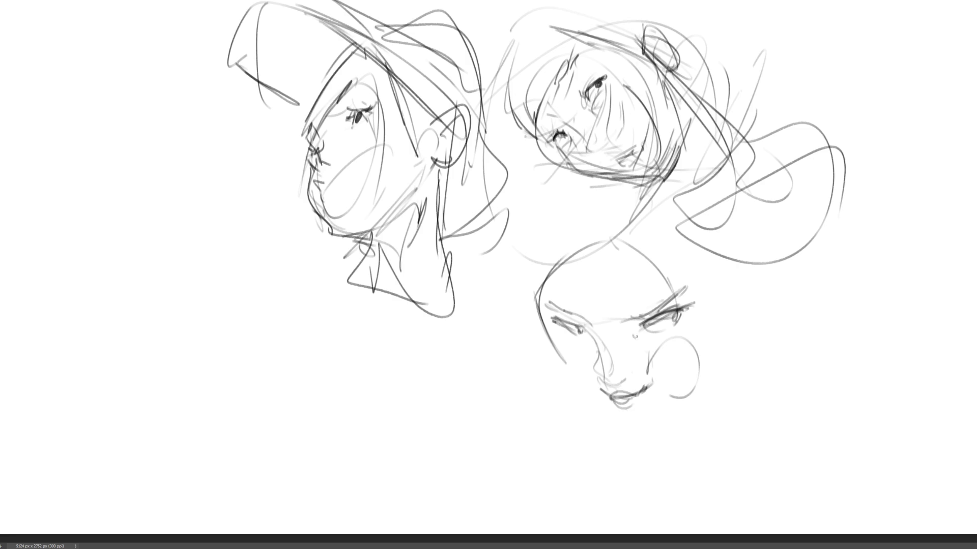
{"action": "mouse_move", "coordinate": [636, 336]}
{"action": "left_mouse_down"}
{"action": "mouse_move", "coordinate": [681, 333]}
{"action": "mouse_move", "coordinate": [683, 320]}
{"action": "mouse_move", "coordinate": [653, 319]}
{"action": "left_mouse_up"}
{"action": "mouse_move", "coordinate": [586, 325]}
{"action": "left_mouse_down"}
{"action": "mouse_move", "coordinate": [582, 337]}
{"action": "mouse_move", "coordinate": [562, 329]}
{"action": "mouse_move", "coordinate": [577, 355]}
{"action": "mouse_move", "coordinate": [640, 375]}
{"action": "mouse_move", "coordinate": [636, 391]}
{"action": "left_mouse_up"}
- Add nose and cheek lines down to the lips, then draw the jaw to the chin
{"action": "left_click_drag", "start_coordinate": [593, 362], "coordinate": [562, 390]}
{"action": "left_click_drag", "start_coordinate": [675, 360], "coordinate": [661, 378]}
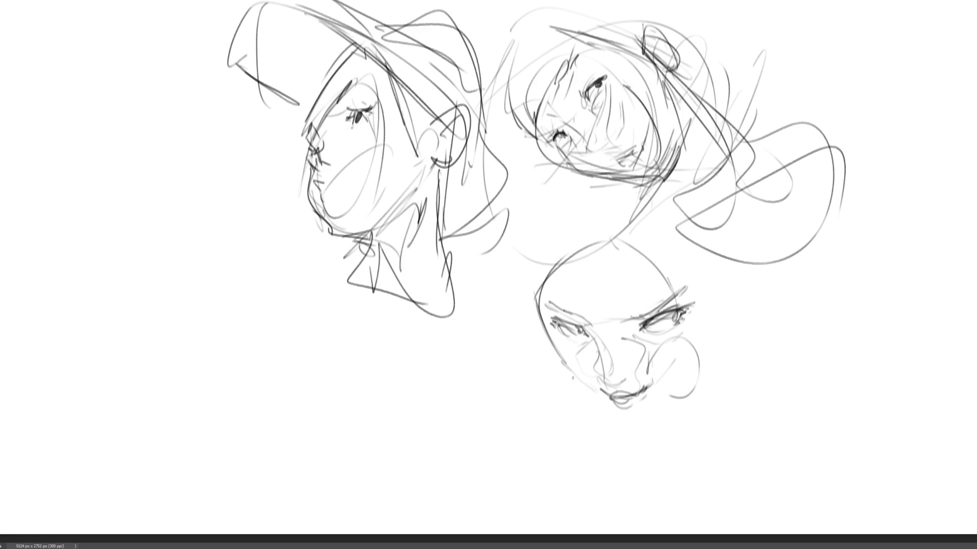
{"action": "mouse_move", "coordinate": [564, 372]}
{"action": "left_mouse_down"}
{"action": "mouse_move", "coordinate": [605, 410]}
{"action": "mouse_move", "coordinate": [652, 431]}
{"action": "mouse_move", "coordinate": [680, 397]}
{"action": "left_mouse_up"}
{"action": "mouse_move", "coordinate": [650, 427]}
{"action": "left_mouse_down"}
{"action": "mouse_move", "coordinate": [696, 375]}
{"action": "mouse_move", "coordinate": [700, 308]}
{"action": "mouse_move", "coordinate": [706, 358]}
{"action": "left_mouse_up"}
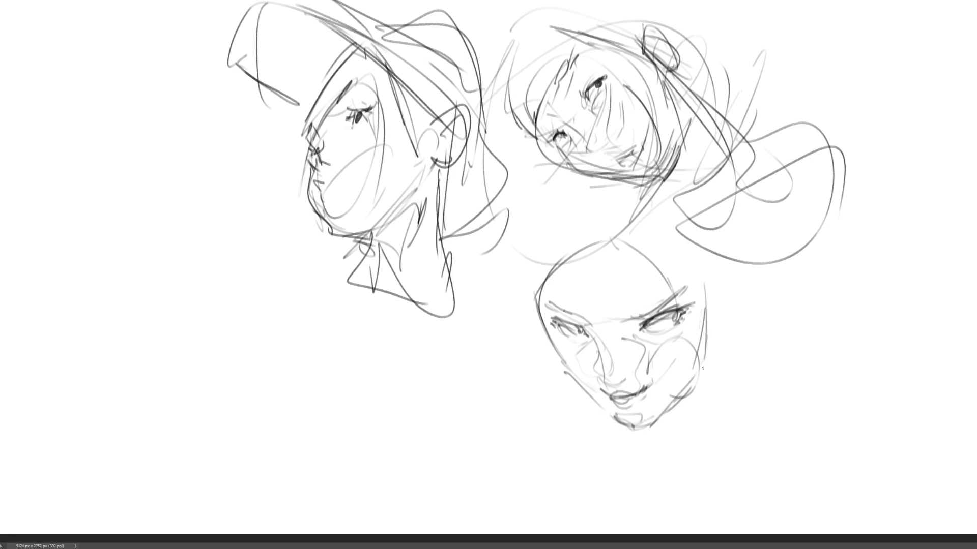
- Extend the lower head's right side up to an ear with an earring
{"action": "left_click_drag", "start_coordinate": [707, 279], "coordinate": [699, 371]}
{"action": "left_click_drag", "start_coordinate": [698, 294], "coordinate": [695, 303]}
{"action": "mouse_move", "coordinate": [697, 277]}
{"action": "left_mouse_down"}
{"action": "mouse_move", "coordinate": [690, 295]}
{"action": "mouse_move", "coordinate": [698, 263]}
{"action": "left_mouse_up"}
{"action": "left_click_drag", "start_coordinate": [693, 273], "coordinate": [710, 270]}
{"action": "mouse_move", "coordinate": [711, 311]}
{"action": "left_mouse_down"}
{"action": "mouse_move", "coordinate": [707, 263]}
{"action": "mouse_move", "coordinate": [724, 239]}
{"action": "mouse_move", "coordinate": [714, 296]}
{"action": "left_mouse_up"}
{"action": "left_click_drag", "start_coordinate": [706, 260], "coordinate": [722, 253]}
- Outline the top of the lower head with hair strands and right-side face lines
{"action": "mouse_move", "coordinate": [534, 303]}
{"action": "left_mouse_down"}
{"action": "mouse_move", "coordinate": [547, 232]}
{"action": "mouse_move", "coordinate": [661, 239]}
{"action": "mouse_move", "coordinate": [623, 298]}
{"action": "left_mouse_up"}
{"action": "left_click_drag", "start_coordinate": [661, 229], "coordinate": [670, 263]}
{"action": "left_click_drag", "start_coordinate": [522, 285], "coordinate": [552, 307]}
{"action": "mouse_move", "coordinate": [500, 260]}
{"action": "left_mouse_down"}
{"action": "mouse_move", "coordinate": [532, 305]}
{"action": "mouse_move", "coordinate": [546, 243]}
{"action": "left_mouse_up"}
{"action": "left_click_drag", "start_coordinate": [539, 237], "coordinate": [553, 206]}
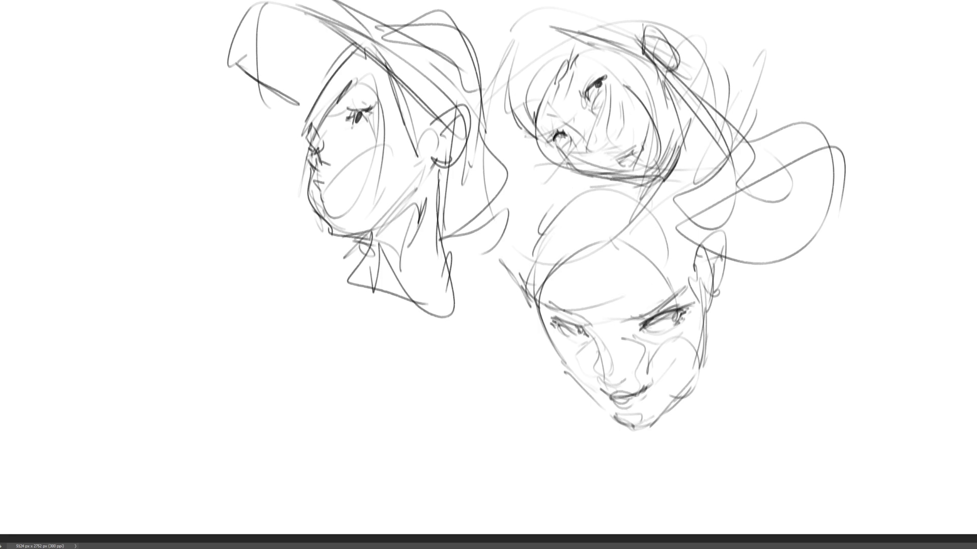
{"action": "left_click_drag", "start_coordinate": [648, 221], "coordinate": [672, 193]}
{"action": "mouse_move", "coordinate": [697, 217]}
{"action": "left_mouse_down"}
{"action": "mouse_move", "coordinate": [712, 290]}
{"action": "mouse_move", "coordinate": [704, 364]}
{"action": "left_mouse_up"}
{"action": "left_click_drag", "start_coordinate": [705, 325], "coordinate": [691, 377]}
{"action": "left_click_drag", "start_coordinate": [701, 307], "coordinate": [684, 387]}
- Sketch the jaw, chin, brow, nose and nostril, then refine the cheeks and mouth
{"action": "left_click_drag", "start_coordinate": [666, 407], "coordinate": [631, 416]}
{"action": "left_click_drag", "start_coordinate": [584, 329], "coordinate": [603, 345]}
{"action": "mouse_move", "coordinate": [584, 328]}
{"action": "left_mouse_down"}
{"action": "mouse_move", "coordinate": [624, 324]}
{"action": "mouse_move", "coordinate": [621, 349]}
{"action": "left_mouse_up"}
{"action": "mouse_move", "coordinate": [597, 370]}
{"action": "left_mouse_down"}
{"action": "mouse_move", "coordinate": [606, 341]}
{"action": "mouse_move", "coordinate": [627, 378]}
{"action": "left_mouse_up"}
{"action": "mouse_move", "coordinate": [613, 380]}
{"action": "left_mouse_down"}
{"action": "mouse_move", "coordinate": [626, 382]}
{"action": "mouse_move", "coordinate": [597, 393]}
{"action": "left_mouse_up"}
{"action": "left_click_drag", "start_coordinate": [596, 390], "coordinate": [620, 397]}
{"action": "left_click_drag", "start_coordinate": [584, 352], "coordinate": [575, 384]}
{"action": "mouse_move", "coordinate": [600, 340]}
{"action": "left_mouse_down"}
{"action": "mouse_move", "coordinate": [627, 337]}
{"action": "mouse_move", "coordinate": [673, 362]}
{"action": "left_mouse_up"}
{"action": "mouse_move", "coordinate": [665, 367]}
{"action": "left_mouse_down"}
{"action": "mouse_move", "coordinate": [657, 382]}
{"action": "mouse_move", "coordinate": [601, 394]}
{"action": "mouse_move", "coordinate": [633, 427]}
{"action": "mouse_move", "coordinate": [654, 424]}
{"action": "mouse_move", "coordinate": [642, 424]}
{"action": "left_mouse_up"}
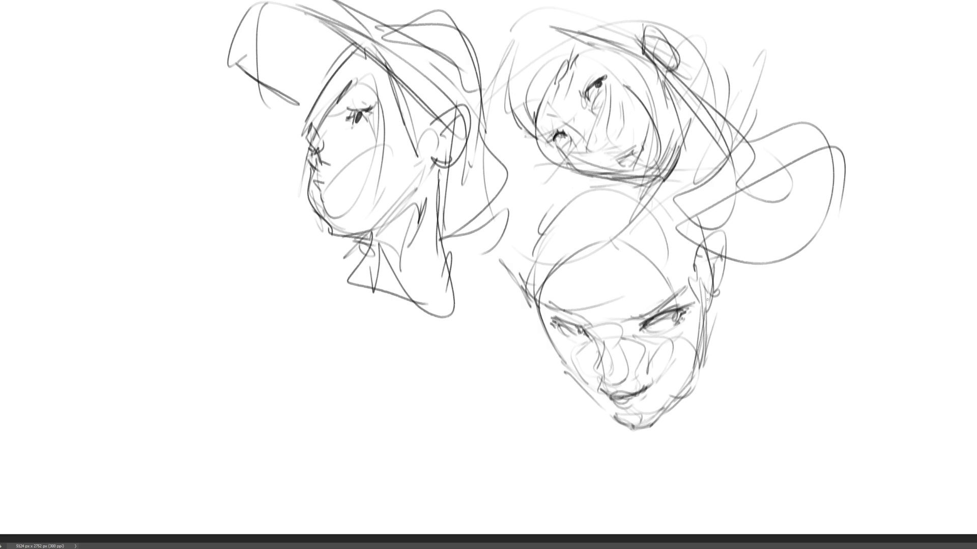
- Darken the chin, jaw and lips, and strengthen the eyelids and under-eye lines
{"action": "left_click_drag", "start_coordinate": [707, 300], "coordinate": [697, 353]}
{"action": "left_click_drag", "start_coordinate": [566, 365], "coordinate": [628, 423]}
{"action": "left_click_drag", "start_coordinate": [667, 411], "coordinate": [630, 424]}
{"action": "left_click_drag", "start_coordinate": [718, 314], "coordinate": [644, 452]}
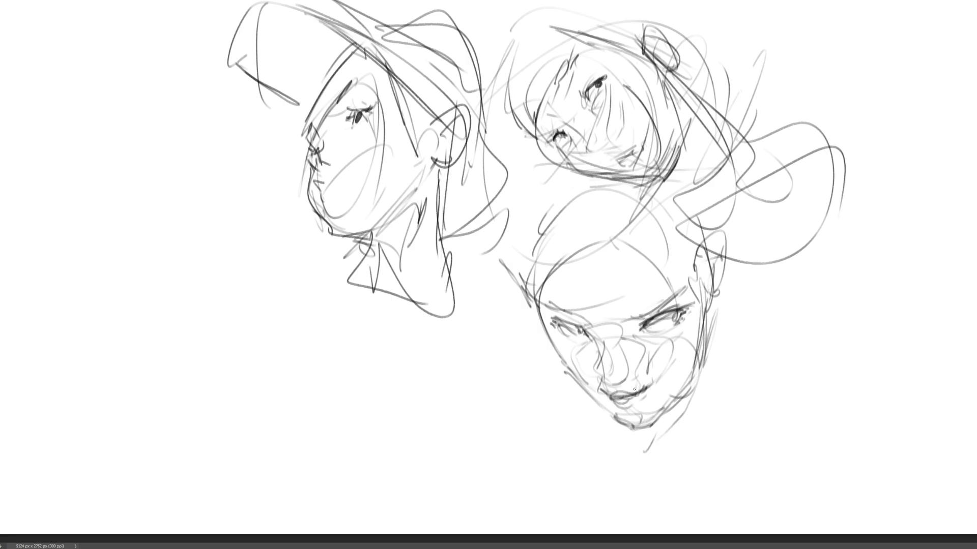
{"action": "left_click_drag", "start_coordinate": [658, 386], "coordinate": [633, 391]}
{"action": "left_click_drag", "start_coordinate": [642, 392], "coordinate": [616, 399]}
{"action": "mouse_move", "coordinate": [620, 393]}
{"action": "left_mouse_down"}
{"action": "mouse_move", "coordinate": [654, 390]}
{"action": "mouse_move", "coordinate": [627, 403]}
{"action": "mouse_move", "coordinate": [613, 393]}
{"action": "mouse_move", "coordinate": [641, 400]}
{"action": "mouse_move", "coordinate": [656, 384]}
{"action": "left_mouse_up"}
{"action": "left_click_drag", "start_coordinate": [669, 332], "coordinate": [634, 336]}
{"action": "mouse_move", "coordinate": [558, 326]}
{"action": "left_mouse_down"}
{"action": "mouse_move", "coordinate": [571, 338]}
{"action": "mouse_move", "coordinate": [590, 331]}
{"action": "mouse_move", "coordinate": [552, 317]}
{"action": "mouse_move", "coordinate": [576, 329]}
{"action": "left_mouse_up"}
{"action": "left_click_drag", "start_coordinate": [570, 327], "coordinate": [630, 339]}
{"action": "left_click_drag", "start_coordinate": [674, 370], "coordinate": [655, 407]}
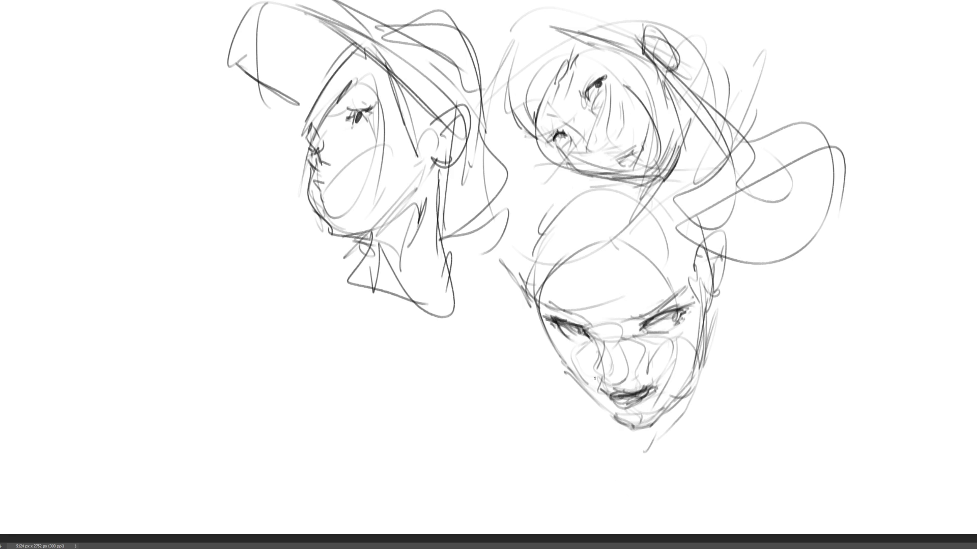
- Add light strokes across the forehead, cheek and jaw
{"action": "mouse_move", "coordinate": [545, 350]}
{"action": "left_mouse_down"}
{"action": "mouse_move", "coordinate": [561, 311]}
{"action": "mouse_move", "coordinate": [671, 353]}
{"action": "mouse_move", "coordinate": [710, 308]}
{"action": "left_mouse_up"}
{"action": "left_click_drag", "start_coordinate": [705, 307], "coordinate": [524, 313]}
{"action": "left_click_drag", "start_coordinate": [540, 317], "coordinate": [700, 287]}
{"action": "left_click_drag", "start_coordinate": [701, 311], "coordinate": [677, 371]}
{"action": "left_click_drag", "start_coordinate": [666, 442], "coordinate": [626, 451]}
{"action": "left_click_drag", "start_coordinate": [694, 407], "coordinate": [666, 448]}
{"action": "mouse_move", "coordinate": [711, 295]}
{"action": "left_mouse_down"}
{"action": "mouse_move", "coordinate": [696, 382]}
{"action": "mouse_move", "coordinate": [641, 436]}
{"action": "left_mouse_up"}
{"action": "left_click_drag", "start_coordinate": [679, 411], "coordinate": [640, 441]}
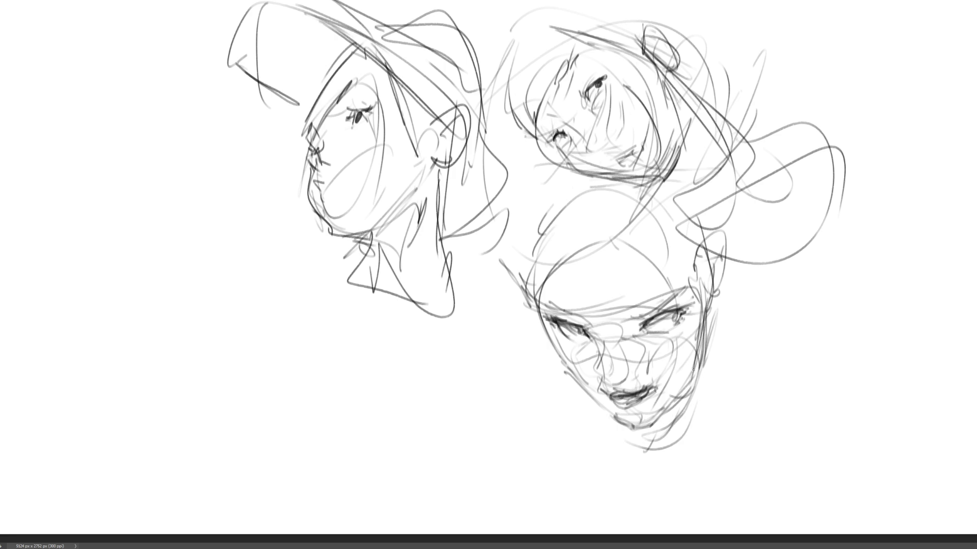
- Sketch and hatch the neck below the jaw and start a shoulder line
{"action": "left_click_drag", "start_coordinate": [711, 296], "coordinate": [644, 475]}
{"action": "left_click_drag", "start_coordinate": [592, 414], "coordinate": [644, 476]}
{"action": "left_click_drag", "start_coordinate": [594, 451], "coordinate": [623, 472]}
{"action": "mouse_move", "coordinate": [606, 406]}
{"action": "left_mouse_down"}
{"action": "mouse_move", "coordinate": [610, 456]}
{"action": "mouse_move", "coordinate": [630, 487]}
{"action": "left_mouse_up"}
{"action": "mouse_move", "coordinate": [628, 488]}
{"action": "left_mouse_down"}
{"action": "mouse_move", "coordinate": [673, 425]}
{"action": "mouse_move", "coordinate": [645, 464]}
{"action": "left_mouse_up"}
{"action": "left_click_drag", "start_coordinate": [610, 412], "coordinate": [644, 448]}
{"action": "mouse_move", "coordinate": [696, 387]}
{"action": "left_mouse_down"}
{"action": "mouse_move", "coordinate": [616, 425]}
{"action": "mouse_move", "coordinate": [629, 436]}
{"action": "left_mouse_up"}
{"action": "left_click_drag", "start_coordinate": [595, 406], "coordinate": [643, 474]}
{"action": "left_click_drag", "start_coordinate": [628, 428], "coordinate": [637, 452]}
{"action": "left_click_drag", "start_coordinate": [647, 422], "coordinate": [652, 461]}
{"action": "left_click_drag", "start_coordinate": [681, 403], "coordinate": [667, 455]}
{"action": "mouse_move", "coordinate": [594, 432]}
{"action": "left_mouse_down"}
{"action": "mouse_move", "coordinate": [657, 488]}
{"action": "mouse_move", "coordinate": [521, 442]}
{"action": "left_mouse_up"}
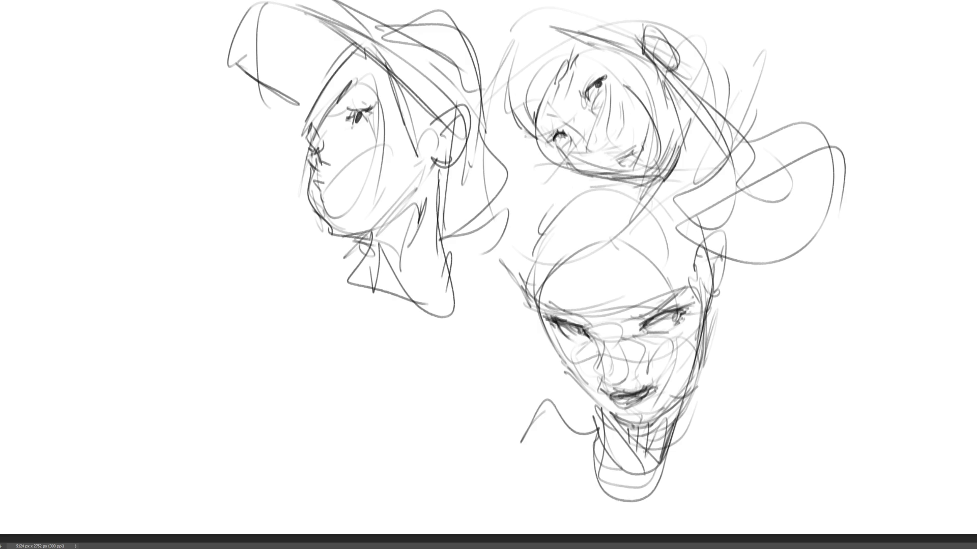
- Sketch the shoulders and collar below the chin
{"action": "left_click_drag", "start_coordinate": [529, 374], "coordinate": [601, 437]}
{"action": "left_click_drag", "start_coordinate": [480, 409], "coordinate": [529, 372]}
{"action": "mouse_move", "coordinate": [498, 387]}
{"action": "left_mouse_down"}
{"action": "mouse_move", "coordinate": [648, 457]}
{"action": "mouse_move", "coordinate": [730, 415]}
{"action": "left_mouse_up"}
{"action": "mouse_move", "coordinate": [722, 427]}
{"action": "left_mouse_down"}
{"action": "mouse_move", "coordinate": [702, 473]}
{"action": "mouse_move", "coordinate": [740, 402]}
{"action": "left_mouse_up"}
{"action": "left_click_drag", "start_coordinate": [727, 406], "coordinate": [570, 438]}
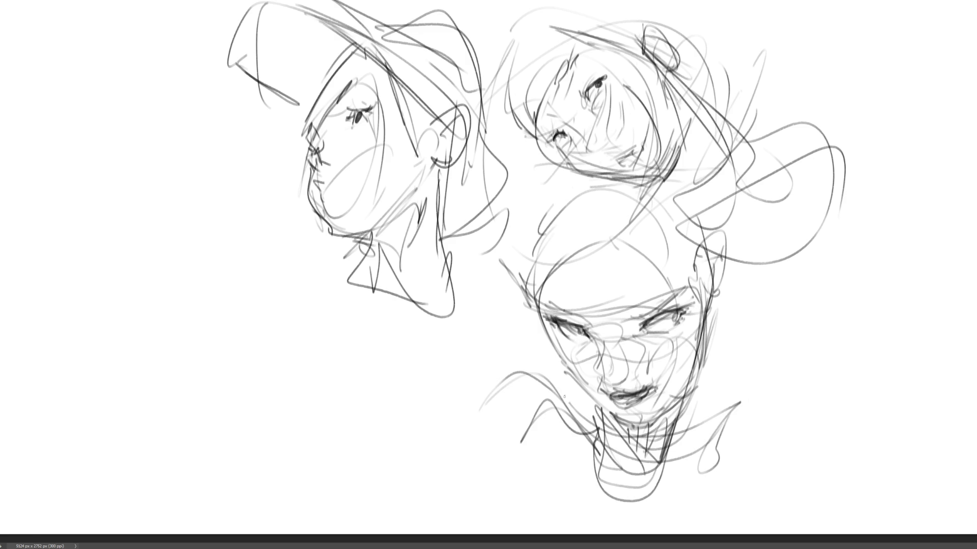
- Draw long hair falling down the left and strands sweeping across the forehead
{"action": "left_click_drag", "start_coordinate": [540, 252], "coordinate": [538, 453]}
{"action": "left_click_drag", "start_coordinate": [538, 281], "coordinate": [541, 506]}
{"action": "mouse_move", "coordinate": [534, 242]}
{"action": "left_mouse_down"}
{"action": "mouse_move", "coordinate": [494, 441]}
{"action": "mouse_move", "coordinate": [534, 501]}
{"action": "left_mouse_up"}
{"action": "left_click_drag", "start_coordinate": [544, 178], "coordinate": [462, 300]}
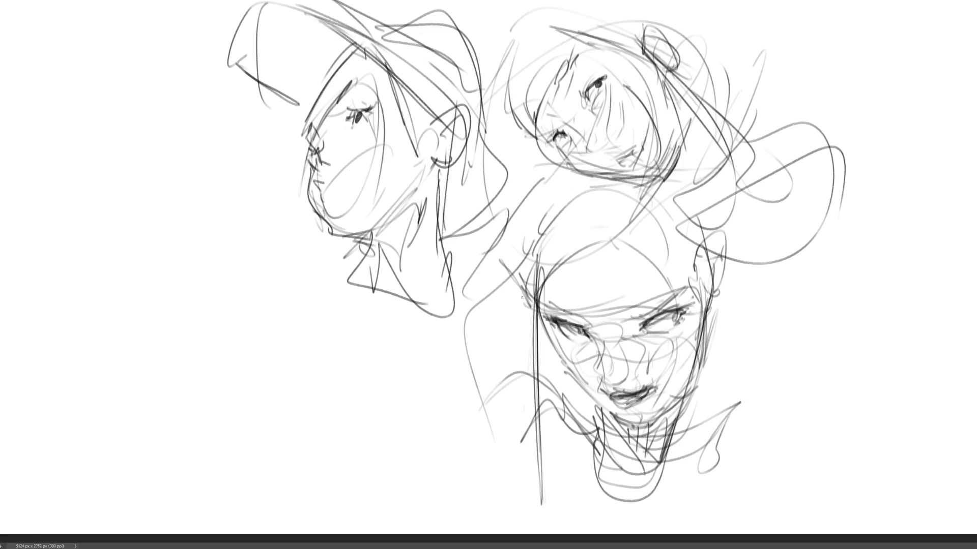
{"action": "left_click_drag", "start_coordinate": [595, 216], "coordinate": [485, 356]}
{"action": "left_click_drag", "start_coordinate": [610, 232], "coordinate": [476, 369]}
{"action": "left_click_drag", "start_coordinate": [664, 211], "coordinate": [613, 232]}
{"action": "mouse_move", "coordinate": [686, 231]}
{"action": "left_mouse_down"}
{"action": "mouse_move", "coordinate": [628, 277]}
{"action": "mouse_move", "coordinate": [722, 407]}
{"action": "left_mouse_up"}
- Draw long hair down the right side and hatch shading on the left cheek and jaw
{"action": "left_click_drag", "start_coordinate": [712, 309], "coordinate": [663, 496]}
{"action": "left_click_drag", "start_coordinate": [743, 309], "coordinate": [745, 365]}
{"action": "mouse_move", "coordinate": [745, 228]}
{"action": "left_mouse_down"}
{"action": "mouse_move", "coordinate": [768, 291]}
{"action": "mouse_move", "coordinate": [717, 453]}
{"action": "left_mouse_up"}
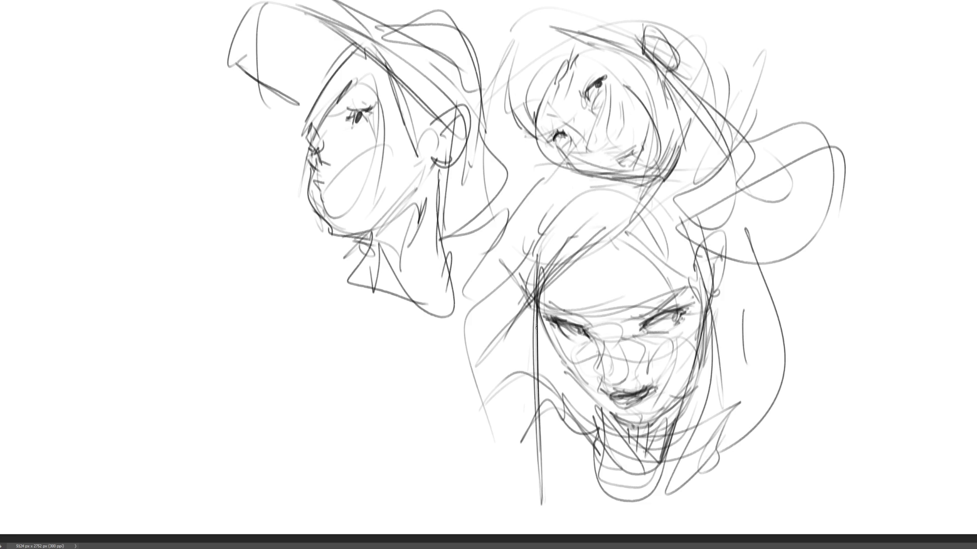
{"action": "left_click_drag", "start_coordinate": [536, 325], "coordinate": [537, 381]}
{"action": "left_click_drag", "start_coordinate": [545, 347], "coordinate": [560, 403]}
{"action": "left_click_drag", "start_coordinate": [566, 386], "coordinate": [605, 440]}
{"action": "left_click_drag", "start_coordinate": [528, 314], "coordinate": [543, 346]}
{"action": "left_click_drag", "start_coordinate": [565, 381], "coordinate": [584, 411]}
{"action": "left_click_drag", "start_coordinate": [543, 346], "coordinate": [589, 431]}
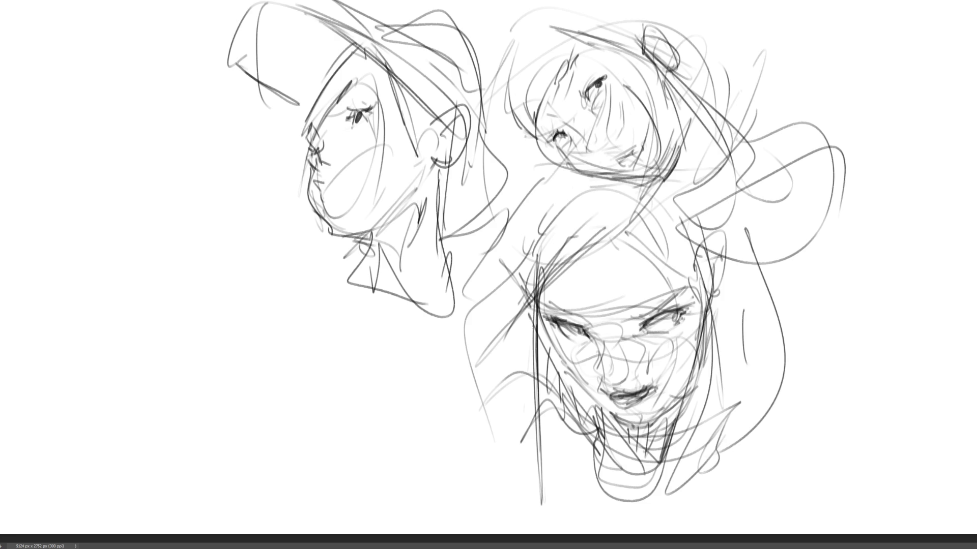
- Extend the right-side hair downward and add lines along the hair's bottom
{"action": "left_click_drag", "start_coordinate": [747, 239], "coordinate": [767, 295]}
{"action": "mouse_move", "coordinate": [684, 179]}
{"action": "left_mouse_down"}
{"action": "mouse_move", "coordinate": [769, 311]}
{"action": "mouse_move", "coordinate": [776, 397]}
{"action": "left_mouse_up"}
{"action": "left_click_drag", "start_coordinate": [791, 350], "coordinate": [722, 476]}
{"action": "mouse_move", "coordinate": [732, 483]}
{"action": "left_mouse_down"}
{"action": "mouse_move", "coordinate": [621, 509]}
{"action": "mouse_move", "coordinate": [644, 508]}
{"action": "left_mouse_up"}
{"action": "left_click_drag", "start_coordinate": [590, 427], "coordinate": [600, 496]}
{"action": "mouse_move", "coordinate": [753, 216]}
{"action": "left_mouse_down"}
{"action": "mouse_move", "coordinate": [786, 249]}
{"action": "mouse_move", "coordinate": [796, 409]}
{"action": "left_mouse_up"}
- Add more hair strands and cheek strokes, the hair's bottom edge, and linking strokes
{"action": "mouse_move", "coordinate": [730, 193]}
{"action": "left_mouse_down"}
{"action": "mouse_move", "coordinate": [788, 425]}
{"action": "mouse_move", "coordinate": [617, 506]}
{"action": "left_mouse_up"}
{"action": "mouse_move", "coordinate": [618, 503]}
{"action": "left_mouse_down"}
{"action": "mouse_move", "coordinate": [674, 521]}
{"action": "mouse_move", "coordinate": [545, 391]}
{"action": "left_mouse_up"}
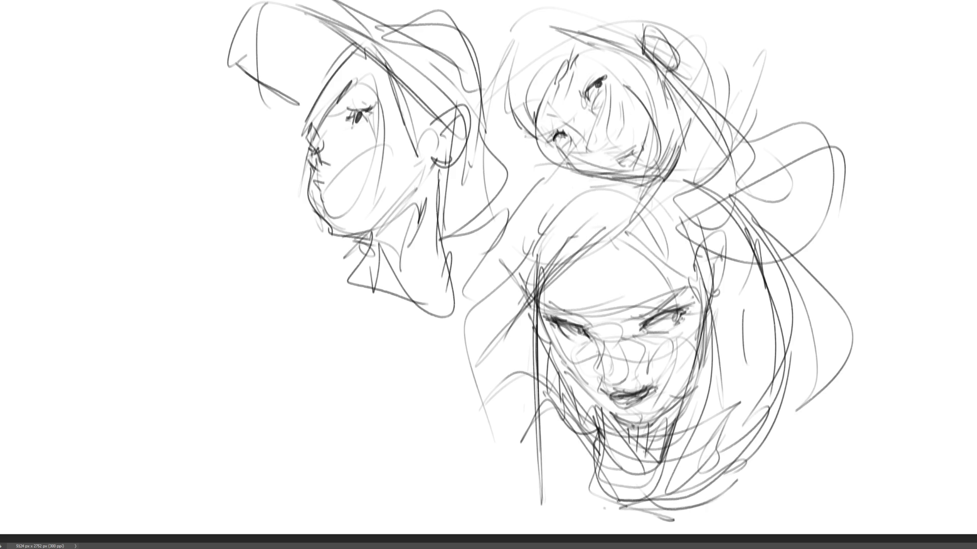
{"action": "left_click_drag", "start_coordinate": [523, 317], "coordinate": [628, 534]}
{"action": "left_click_drag", "start_coordinate": [583, 441], "coordinate": [668, 511]}
{"action": "left_click_drag", "start_coordinate": [746, 473], "coordinate": [661, 525]}
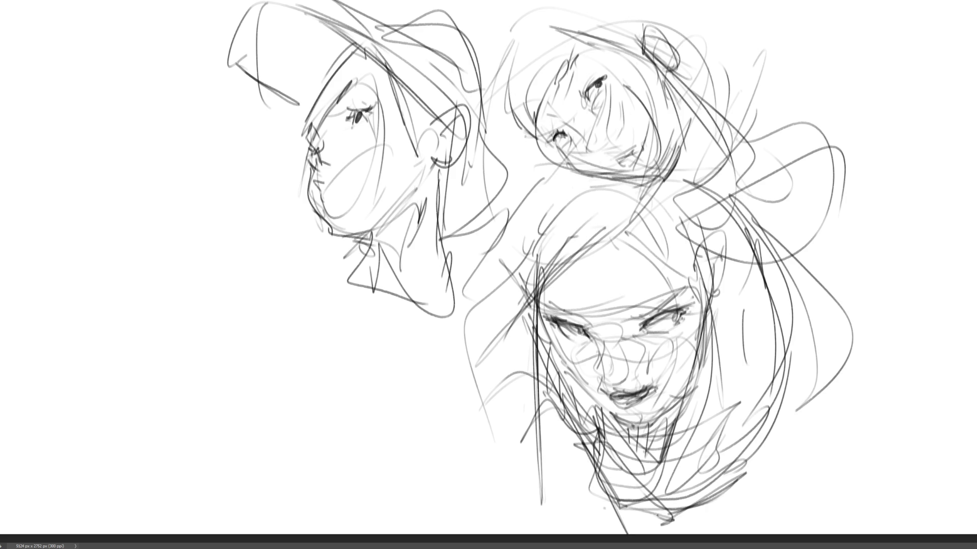
{"action": "mouse_move", "coordinate": [579, 503]}
{"action": "left_mouse_down"}
{"action": "mouse_move", "coordinate": [771, 458]}
{"action": "mouse_move", "coordinate": [816, 488]}
{"action": "left_mouse_up"}
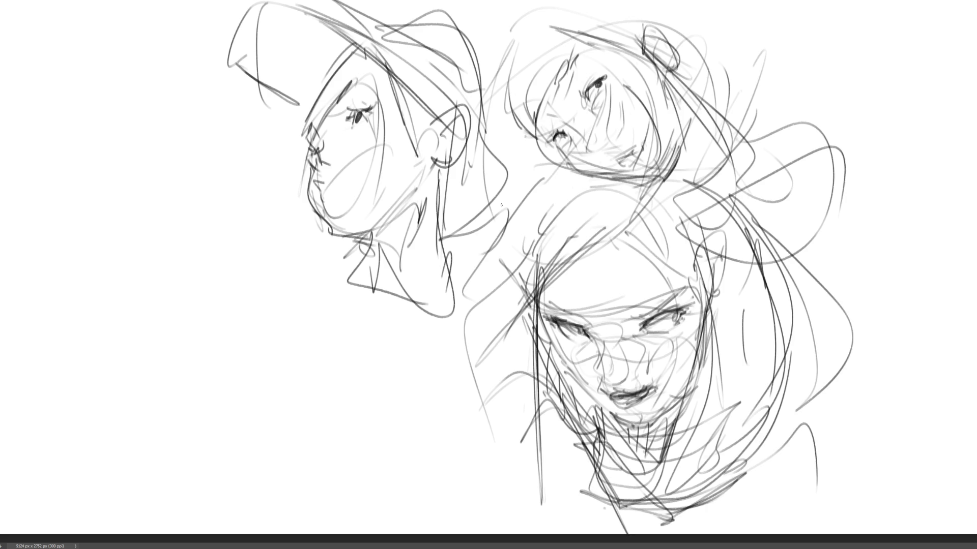
{"action": "left_click_drag", "start_coordinate": [443, 236], "coordinate": [560, 152]}
{"action": "mouse_move", "coordinate": [656, 150]}
{"action": "left_mouse_down"}
{"action": "mouse_move", "coordinate": [747, 224]}
{"action": "mouse_move", "coordinate": [793, 292]}
{"action": "left_mouse_up"}
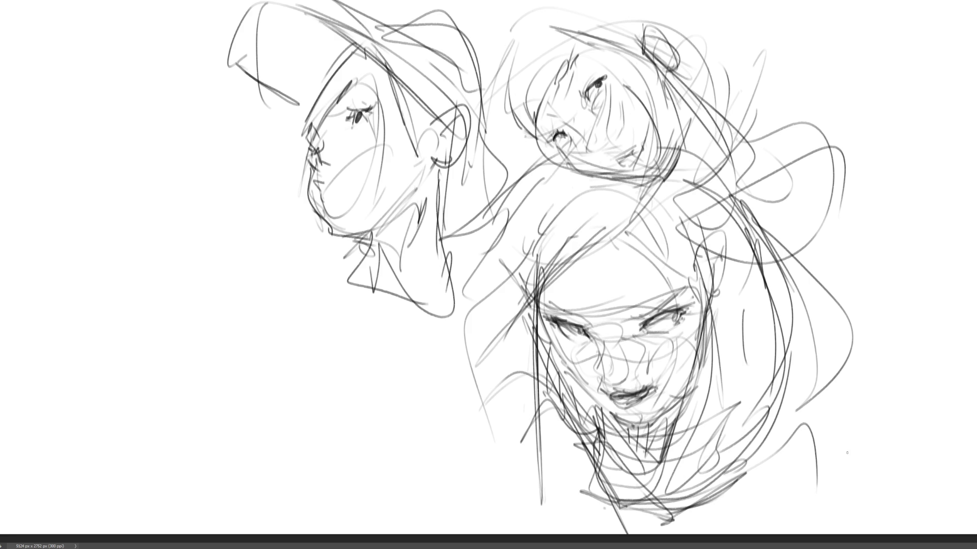
- Flip the canvas horizontally, lighten the rough sketch, and switch to a fine brush tip
{"action": "key", "text": "h"}
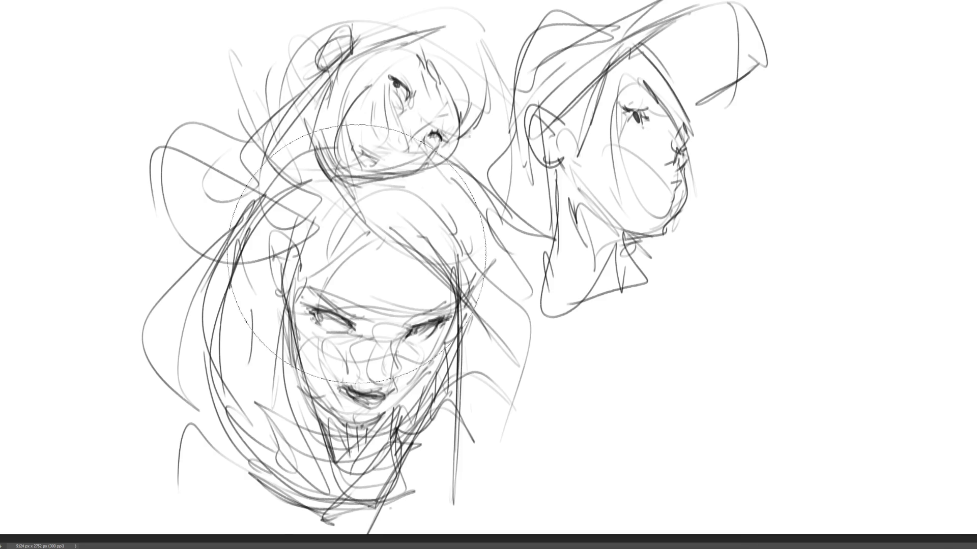
{"action": "mouse_move", "coordinate": [373, 407]}
{"action": "left_mouse_down"}
{"action": "mouse_move", "coordinate": [383, 169]}
{"action": "mouse_move", "coordinate": [509, 153]}
{"action": "mouse_move", "coordinate": [702, 107]}
{"action": "mouse_move", "coordinate": [407, 432]}
{"action": "mouse_move", "coordinate": [492, 464]}
{"action": "mouse_move", "coordinate": [652, 448]}
{"action": "left_mouse_up"}
{"action": "key", "text": "b"}
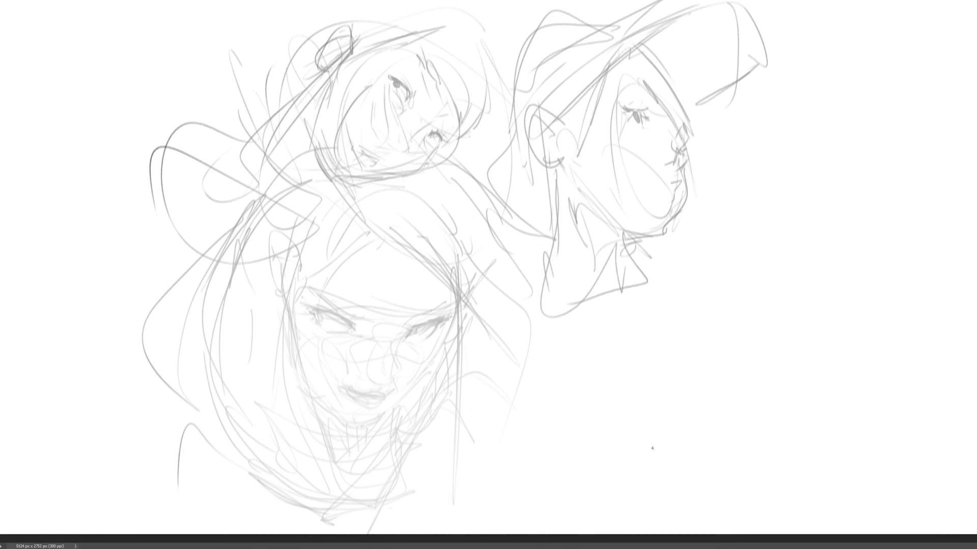
- Ink dark lids, lashes and brow on both eyes of the front head
{"action": "left_click_drag", "start_coordinate": [317, 313], "coordinate": [311, 312]}
{"action": "mouse_move", "coordinate": [311, 310]}
{"action": "left_mouse_down"}
{"action": "mouse_move", "coordinate": [302, 304]}
{"action": "mouse_move", "coordinate": [356, 324]}
{"action": "left_mouse_up"}
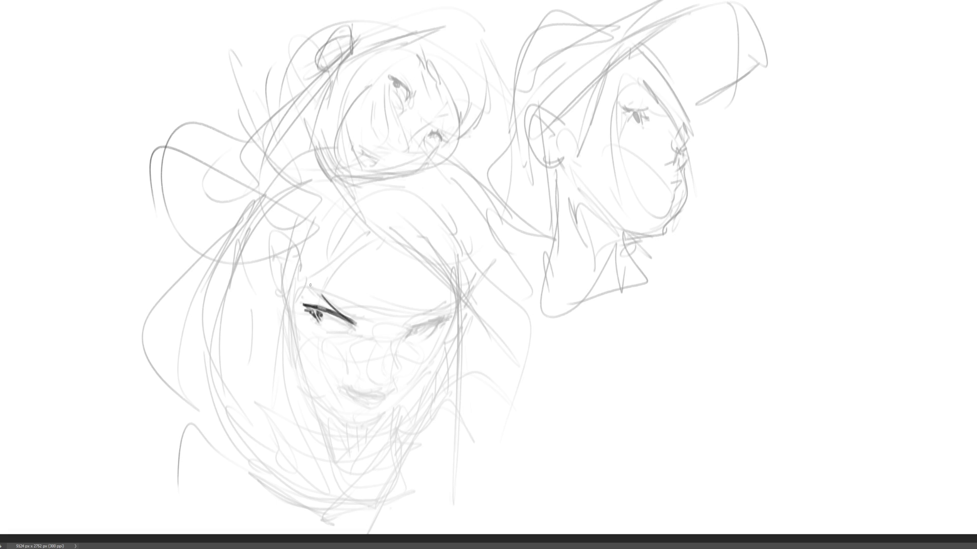
{"action": "left_click_drag", "start_coordinate": [310, 284], "coordinate": [363, 318]}
{"action": "mouse_move", "coordinate": [332, 309]}
{"action": "left_mouse_down"}
{"action": "mouse_move", "coordinate": [338, 302]}
{"action": "mouse_move", "coordinate": [371, 320]}
{"action": "mouse_move", "coordinate": [416, 321]}
{"action": "mouse_move", "coordinate": [451, 302]}
{"action": "left_mouse_up"}
{"action": "left_click_drag", "start_coordinate": [407, 325], "coordinate": [436, 310]}
{"action": "left_click_drag", "start_coordinate": [435, 310], "coordinate": [447, 301]}
{"action": "mouse_move", "coordinate": [410, 336]}
{"action": "left_mouse_down"}
{"action": "mouse_move", "coordinate": [450, 317]}
{"action": "mouse_move", "coordinate": [445, 324]}
{"action": "left_mouse_up"}
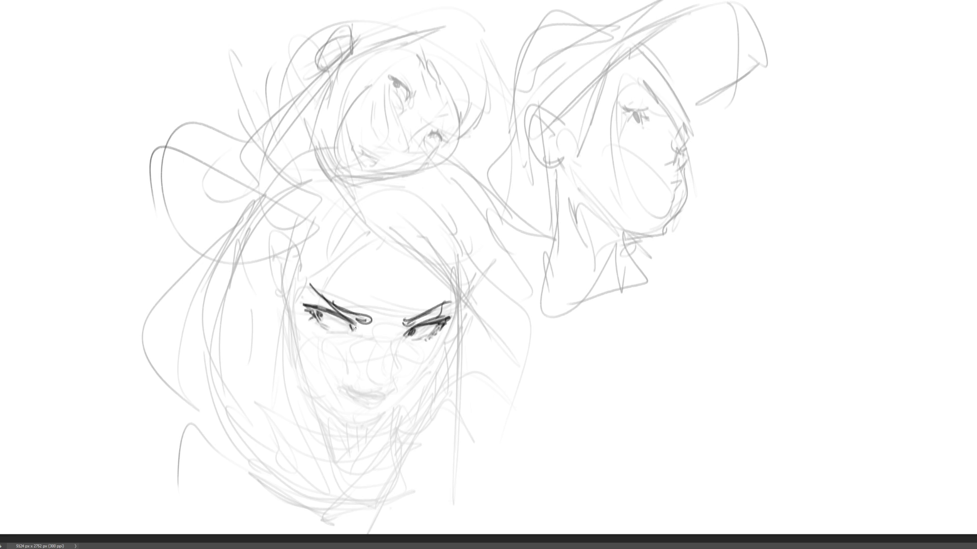
{"action": "left_click_drag", "start_coordinate": [343, 317], "coordinate": [355, 329]}
- Ink the right nostril, the upper lip with shading below, and a stroke left of the chin
{"action": "mouse_move", "coordinate": [395, 382]}
{"action": "left_mouse_down"}
{"action": "mouse_move", "coordinate": [359, 395]}
{"action": "mouse_move", "coordinate": [393, 396]}
{"action": "mouse_move", "coordinate": [354, 406]}
{"action": "left_mouse_up"}
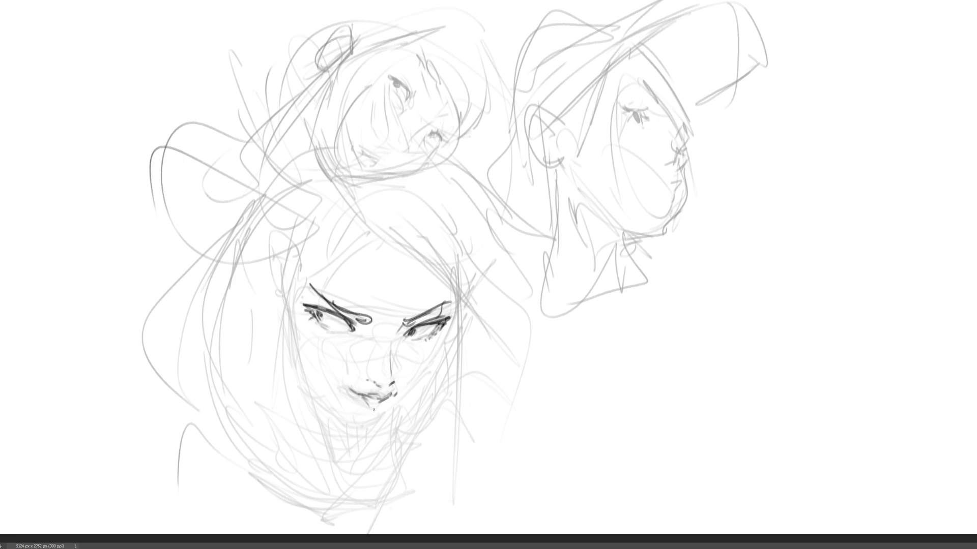
{"action": "mouse_move", "coordinate": [384, 406]}
{"action": "left_mouse_down"}
{"action": "mouse_move", "coordinate": [376, 413]}
{"action": "mouse_move", "coordinate": [366, 400]}
{"action": "left_mouse_up"}
{"action": "mouse_move", "coordinate": [376, 406]}
{"action": "left_mouse_down"}
{"action": "mouse_move", "coordinate": [367, 412]}
{"action": "mouse_move", "coordinate": [384, 407]}
{"action": "left_mouse_up"}
{"action": "mouse_move", "coordinate": [316, 396]}
{"action": "left_mouse_down"}
{"action": "mouse_move", "coordinate": [378, 425]}
{"action": "mouse_move", "coordinate": [440, 351]}
{"action": "left_mouse_up"}
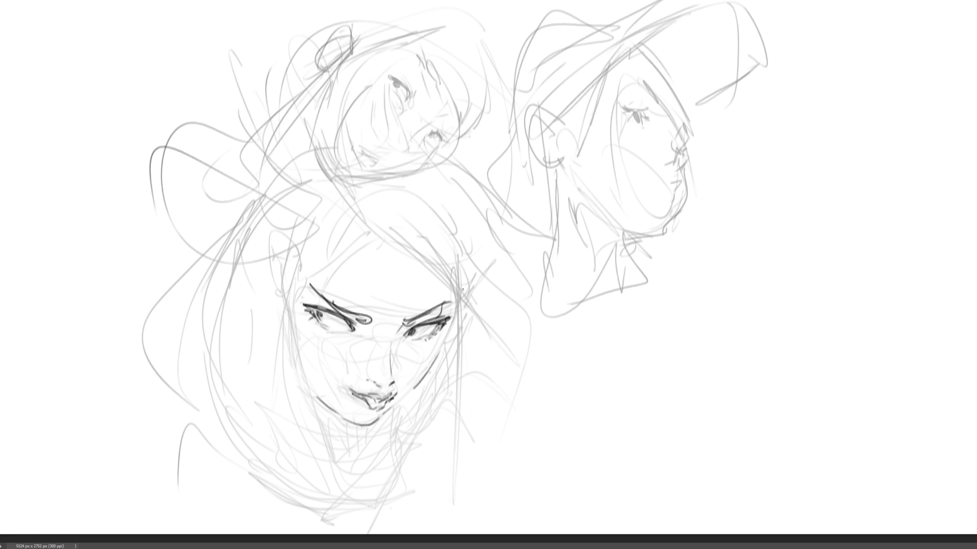
- Ink the right temple, cheek and jawline, redoing one stroke, then draw the forehead hairline
{"action": "left_click_drag", "start_coordinate": [462, 289], "coordinate": [418, 381]}
{"action": "key", "text": "ctrl+z"}
{"action": "mouse_move", "coordinate": [458, 303]}
{"action": "left_mouse_down"}
{"action": "mouse_move", "coordinate": [424, 376]}
{"action": "mouse_move", "coordinate": [394, 408]}
{"action": "left_mouse_up"}
{"action": "left_click_drag", "start_coordinate": [426, 369], "coordinate": [408, 392]}
{"action": "left_click_drag", "start_coordinate": [390, 227], "coordinate": [287, 294]}
{"action": "mouse_move", "coordinate": [365, 213]}
{"action": "left_mouse_down"}
{"action": "mouse_move", "coordinate": [422, 252]}
{"action": "mouse_move", "coordinate": [339, 179]}
{"action": "left_mouse_up"}
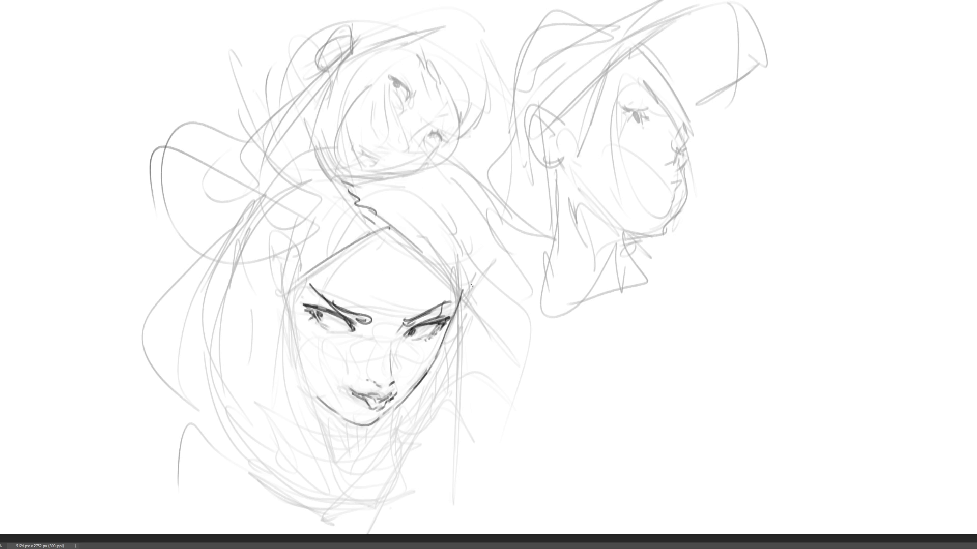
- Sweep dark hair strands down the central head's right side and extend the forehead hairline
{"action": "left_click_drag", "start_coordinate": [441, 169], "coordinate": [480, 240]}
{"action": "left_click_drag", "start_coordinate": [460, 188], "coordinate": [473, 274]}
{"action": "left_click_drag", "start_coordinate": [473, 233], "coordinate": [468, 351]}
{"action": "left_click_drag", "start_coordinate": [461, 287], "coordinate": [452, 486]}
{"action": "left_click_drag", "start_coordinate": [385, 225], "coordinate": [460, 292]}
{"action": "left_click_drag", "start_coordinate": [442, 168], "coordinate": [547, 287]}
{"action": "left_click_drag", "start_coordinate": [548, 350], "coordinate": [534, 389]}
{"action": "left_click_drag", "start_coordinate": [539, 383], "coordinate": [507, 423]}
{"action": "left_click_drag", "start_coordinate": [471, 297], "coordinate": [456, 454]}
{"action": "left_click_drag", "start_coordinate": [457, 324], "coordinate": [444, 385]}
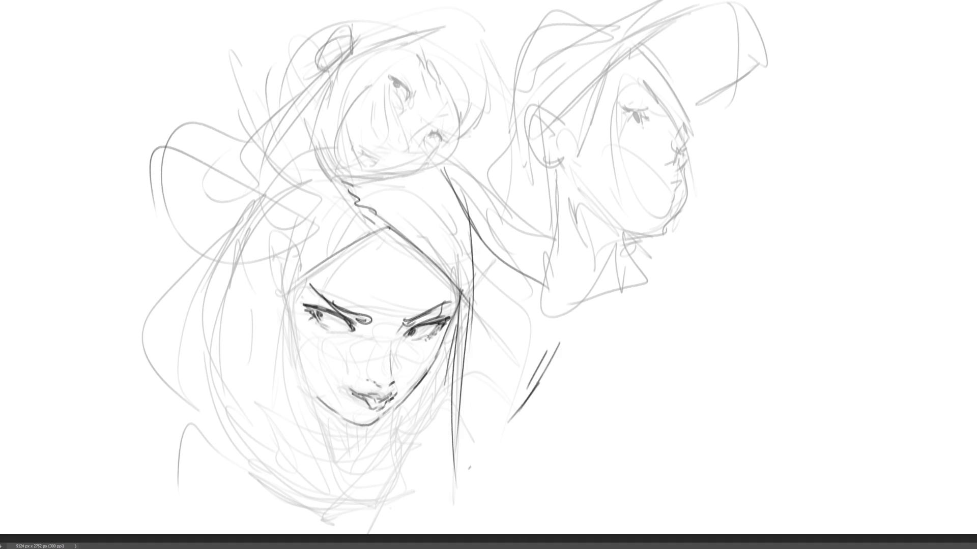
- Settle on a vertical line below the chin, undoing several misplaced attempts and a stray jaw stroke
{"action": "left_click_drag", "start_coordinate": [395, 410], "coordinate": [379, 485]}
{"action": "key", "text": "ctrl+z"}
{"action": "left_click_drag", "start_coordinate": [403, 413], "coordinate": [389, 486]}
{"action": "key", "text": "ctrl+z"}
{"action": "mouse_move", "coordinate": [394, 410]}
{"action": "left_mouse_down"}
{"action": "mouse_move", "coordinate": [379, 435]}
{"action": "mouse_move", "coordinate": [371, 491]}
{"action": "left_mouse_up"}
{"action": "key", "text": "ctrl+z"}
{"action": "left_click_drag", "start_coordinate": [393, 413], "coordinate": [390, 510]}
{"action": "left_click_drag", "start_coordinate": [316, 402], "coordinate": [336, 476]}
{"action": "key", "text": "ctrl+z"}
{"action": "left_click_drag", "start_coordinate": [392, 416], "coordinate": [376, 487]}
- Form a V-shaped jaw under the chin and hatch the neck inside it
{"action": "left_click_drag", "start_coordinate": [310, 397], "coordinate": [341, 492]}
{"action": "left_click_drag", "start_coordinate": [390, 412], "coordinate": [337, 495]}
{"action": "left_click_drag", "start_coordinate": [320, 399], "coordinate": [333, 466]}
{"action": "mouse_move", "coordinate": [336, 416]}
{"action": "left_mouse_down"}
{"action": "mouse_move", "coordinate": [341, 475]}
{"action": "mouse_move", "coordinate": [347, 469]}
{"action": "left_mouse_up"}
{"action": "left_click_drag", "start_coordinate": [351, 425], "coordinate": [360, 446]}
{"action": "left_click_drag", "start_coordinate": [365, 427], "coordinate": [375, 447]}
- Reinforce the long left contour of the face and extend the jaw line to the bottom
{"action": "left_click_drag", "start_coordinate": [362, 446], "coordinate": [355, 481]}
{"action": "left_click_drag", "start_coordinate": [381, 415], "coordinate": [378, 431]}
{"action": "mouse_move", "coordinate": [292, 247]}
{"action": "left_mouse_down"}
{"action": "mouse_move", "coordinate": [339, 498]}
{"action": "mouse_move", "coordinate": [358, 534]}
{"action": "left_mouse_up"}
{"action": "left_click_drag", "start_coordinate": [343, 505], "coordinate": [319, 521]}
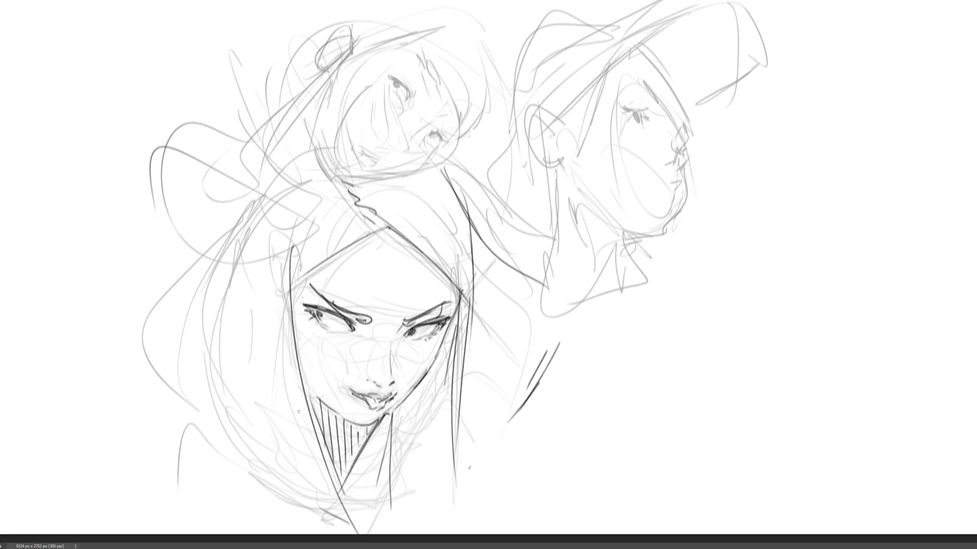
- Draw long dark hair contours down the left side, sweeping one curve up toward the top
{"action": "mouse_move", "coordinate": [266, 255]}
{"action": "left_mouse_down"}
{"action": "mouse_move", "coordinate": [209, 406]}
{"action": "mouse_move", "coordinate": [300, 517]}
{"action": "left_mouse_up"}
{"action": "left_click_drag", "start_coordinate": [247, 275], "coordinate": [192, 431]}
{"action": "left_click_drag", "start_coordinate": [161, 355], "coordinate": [136, 370]}
{"action": "left_click_drag", "start_coordinate": [111, 330], "coordinate": [171, 421]}
{"action": "mouse_move", "coordinate": [124, 356]}
{"action": "left_mouse_down"}
{"action": "mouse_move", "coordinate": [144, 305]}
{"action": "mouse_move", "coordinate": [301, 132]}
{"action": "left_mouse_up"}
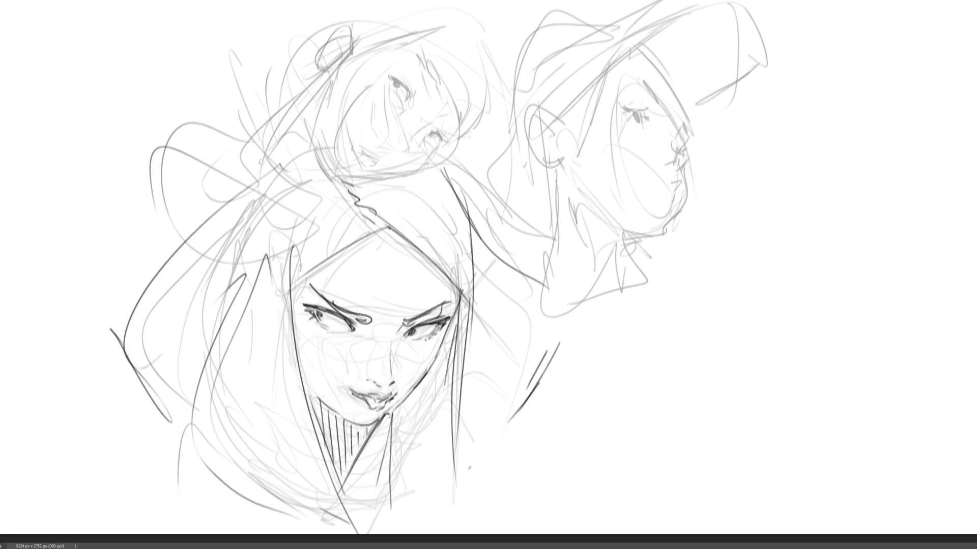
- Hatch the neck and add jaw lines to the right of the chin
{"action": "mouse_move", "coordinate": [390, 444]}
{"action": "left_mouse_down"}
{"action": "mouse_move", "coordinate": [428, 425]}
{"action": "mouse_move", "coordinate": [395, 438]}
{"action": "left_mouse_up"}
{"action": "left_click_drag", "start_coordinate": [409, 395], "coordinate": [403, 440]}
{"action": "mouse_move", "coordinate": [420, 385]}
{"action": "left_mouse_down"}
{"action": "mouse_move", "coordinate": [410, 438]}
{"action": "mouse_move", "coordinate": [416, 432]}
{"action": "left_mouse_up"}
{"action": "left_click_drag", "start_coordinate": [433, 361], "coordinate": [425, 411]}
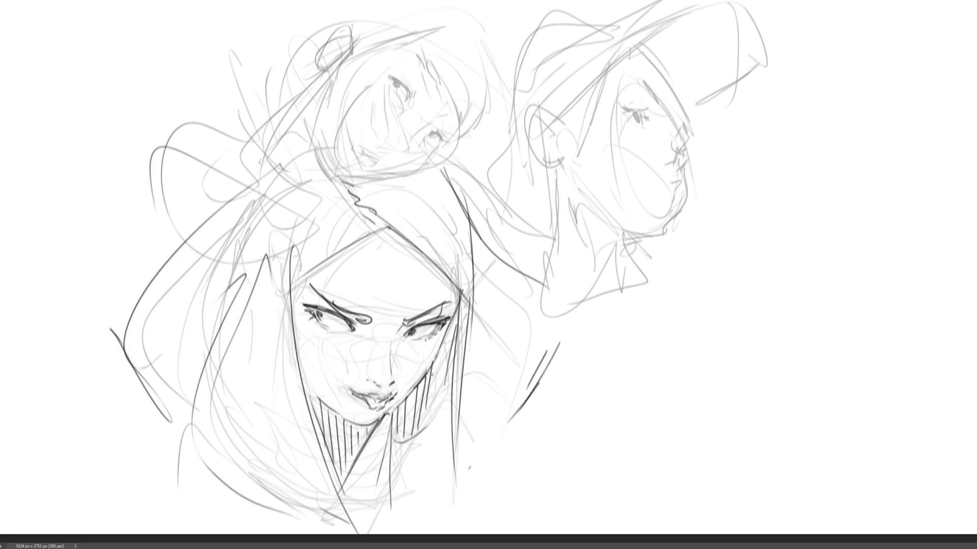
{"action": "mouse_move", "coordinate": [441, 330]}
{"action": "left_mouse_down"}
{"action": "mouse_move", "coordinate": [434, 379]}
{"action": "mouse_move", "coordinate": [406, 425]}
{"action": "left_mouse_up"}
- Add hair lines down the right side and a long hair curve on the upper left
{"action": "left_click_drag", "start_coordinate": [442, 354], "coordinate": [434, 387]}
{"action": "mouse_move", "coordinate": [451, 314]}
{"action": "left_mouse_down"}
{"action": "mouse_move", "coordinate": [416, 480]}
{"action": "mouse_move", "coordinate": [504, 446]}
{"action": "left_mouse_up"}
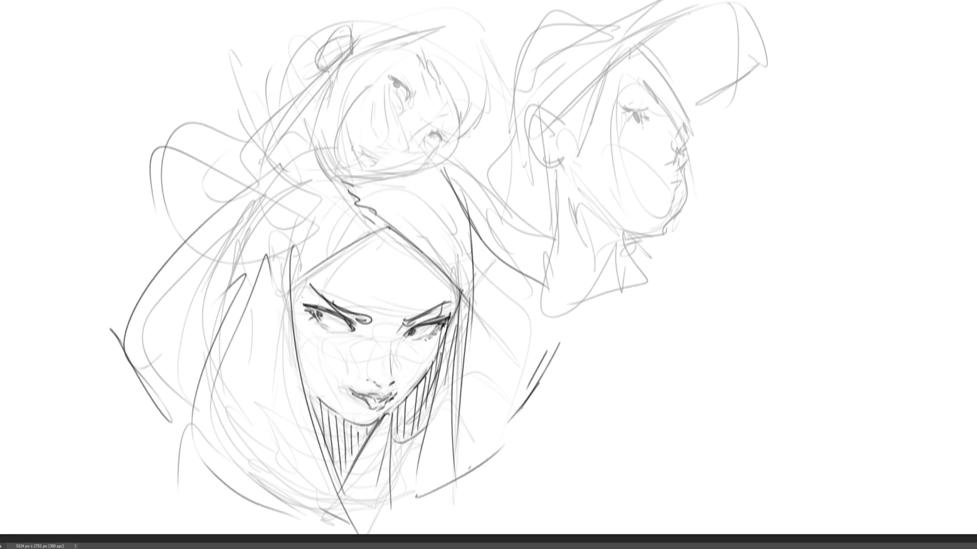
{"action": "left_click_drag", "start_coordinate": [521, 408], "coordinate": [519, 440]}
{"action": "left_click_drag", "start_coordinate": [269, 163], "coordinate": [128, 288]}
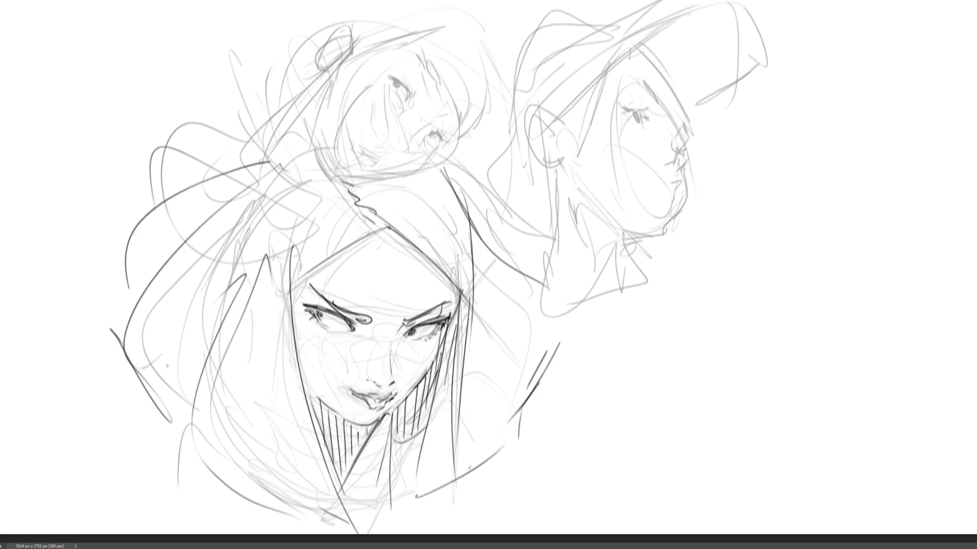
- Darken the upper head's eyes, lip corner, jaw and neck line
{"action": "mouse_move", "coordinate": [392, 78]}
{"action": "left_mouse_down"}
{"action": "mouse_move", "coordinate": [407, 98]}
{"action": "mouse_move", "coordinate": [410, 90]}
{"action": "mouse_move", "coordinate": [396, 81]}
{"action": "mouse_move", "coordinate": [401, 104]}
{"action": "mouse_move", "coordinate": [412, 100]}
{"action": "left_mouse_up"}
{"action": "left_click_drag", "start_coordinate": [420, 56], "coordinate": [430, 87]}
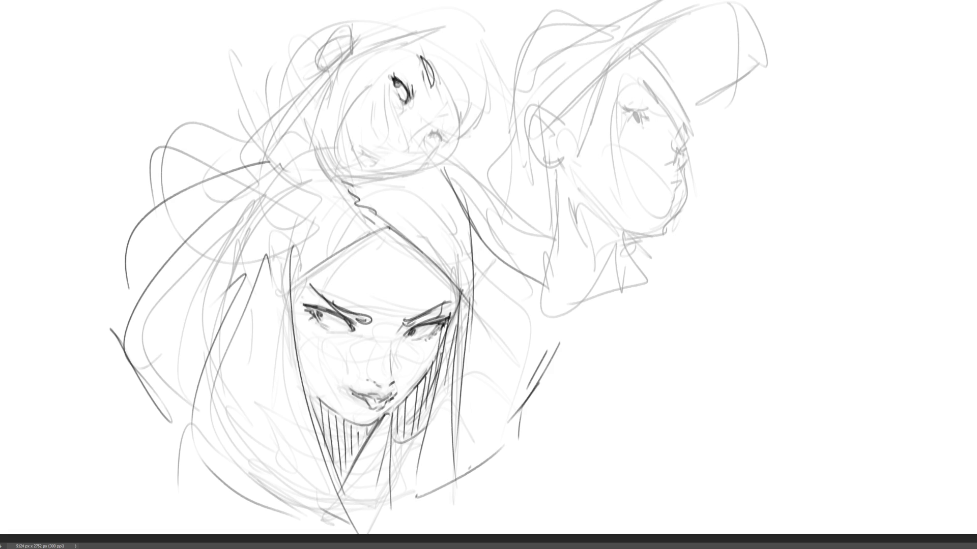
{"action": "mouse_move", "coordinate": [449, 125]}
{"action": "left_mouse_down"}
{"action": "mouse_move", "coordinate": [454, 146]}
{"action": "mouse_move", "coordinate": [451, 129]}
{"action": "mouse_move", "coordinate": [435, 141]}
{"action": "mouse_move", "coordinate": [440, 150]}
{"action": "mouse_move", "coordinate": [411, 128]}
{"action": "mouse_move", "coordinate": [401, 149]}
{"action": "left_mouse_up"}
{"action": "left_click_drag", "start_coordinate": [362, 144], "coordinate": [369, 160]}
{"action": "mouse_move", "coordinate": [352, 182]}
{"action": "left_mouse_down"}
{"action": "mouse_move", "coordinate": [390, 182]}
{"action": "mouse_move", "coordinate": [461, 136]}
{"action": "left_mouse_up"}
- Ink the upper head's cheek hair, bun and hair outline, then darken the profile's eye and lashes
{"action": "left_click_drag", "start_coordinate": [495, 73], "coordinate": [456, 141]}
{"action": "left_click_drag", "start_coordinate": [340, 56], "coordinate": [322, 74]}
{"action": "left_click_drag", "start_coordinate": [326, 73], "coordinate": [309, 161]}
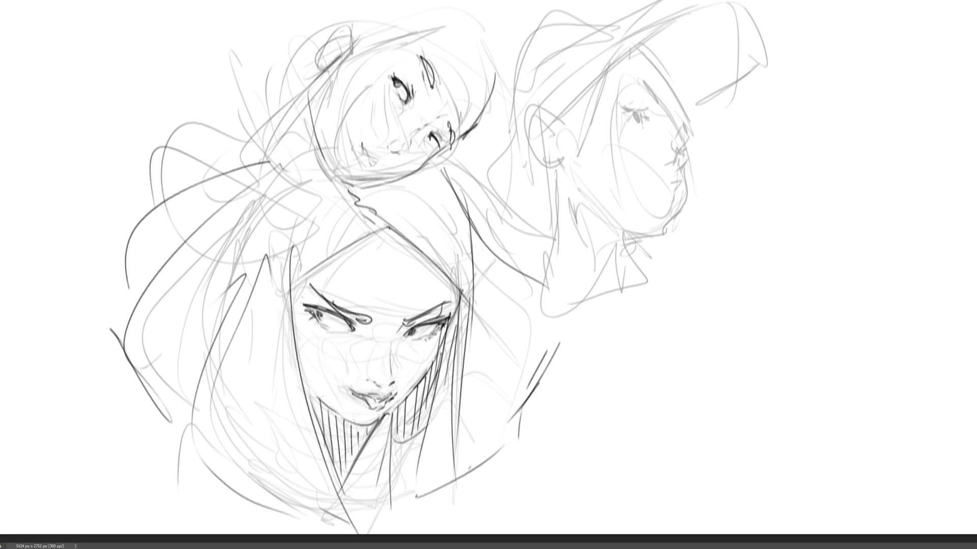
{"action": "left_click_drag", "start_coordinate": [335, 117], "coordinate": [322, 142]}
{"action": "left_click_drag", "start_coordinate": [438, 29], "coordinate": [402, 49]}
{"action": "left_click_drag", "start_coordinate": [415, 37], "coordinate": [357, 47]}
{"action": "left_click_drag", "start_coordinate": [478, 22], "coordinate": [471, 41]}
{"action": "mouse_move", "coordinate": [639, 113]}
{"action": "left_mouse_down"}
{"action": "mouse_move", "coordinate": [644, 125]}
{"action": "mouse_move", "coordinate": [633, 110]}
{"action": "mouse_move", "coordinate": [643, 108]}
{"action": "left_mouse_up"}
{"action": "mouse_move", "coordinate": [639, 112]}
{"action": "left_mouse_down"}
{"action": "mouse_move", "coordinate": [651, 104]}
{"action": "mouse_move", "coordinate": [644, 121]}
{"action": "mouse_move", "coordinate": [638, 105]}
{"action": "mouse_move", "coordinate": [635, 120]}
{"action": "mouse_move", "coordinate": [684, 168]}
{"action": "mouse_move", "coordinate": [666, 185]}
{"action": "mouse_move", "coordinate": [679, 192]}
{"action": "mouse_move", "coordinate": [668, 196]}
{"action": "mouse_move", "coordinate": [676, 203]}
{"action": "mouse_move", "coordinate": [684, 183]}
{"action": "mouse_move", "coordinate": [684, 203]}
{"action": "mouse_move", "coordinate": [660, 239]}
{"action": "mouse_move", "coordinate": [638, 237]}
{"action": "mouse_move", "coordinate": [624, 273]}
{"action": "left_mouse_up"}
- Draw the profile's lower jawline with hatching beneath it and curves down the front and back of the neck
{"action": "left_click_drag", "start_coordinate": [569, 180], "coordinate": [600, 253]}
{"action": "left_click_drag", "start_coordinate": [583, 196], "coordinate": [646, 228]}
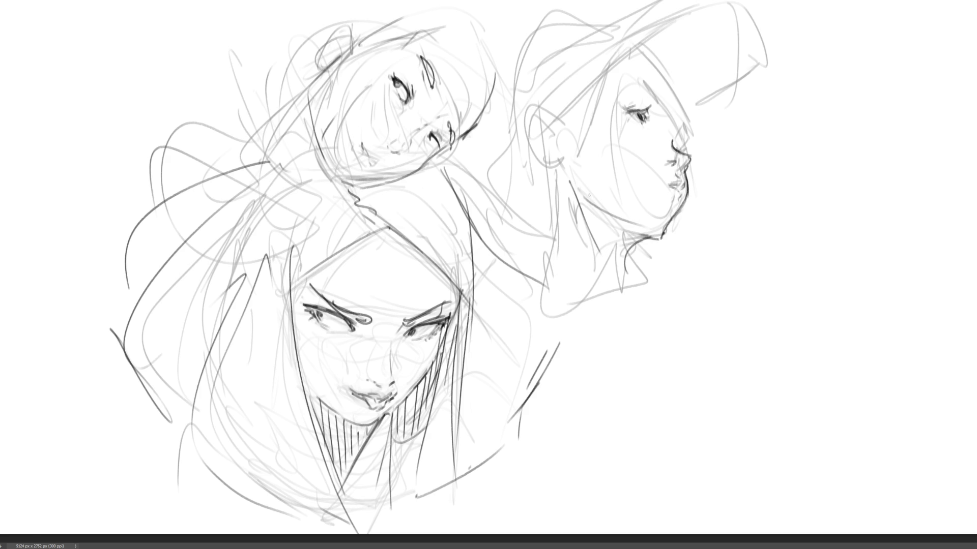
{"action": "left_click_drag", "start_coordinate": [589, 194], "coordinate": [592, 225]}
{"action": "mouse_move", "coordinate": [607, 210]}
{"action": "left_mouse_down"}
{"action": "mouse_move", "coordinate": [598, 240]}
{"action": "mouse_move", "coordinate": [611, 245]}
{"action": "left_mouse_up"}
{"action": "left_click_drag", "start_coordinate": [650, 219], "coordinate": [640, 328]}
{"action": "left_click_drag", "start_coordinate": [633, 243], "coordinate": [653, 342]}
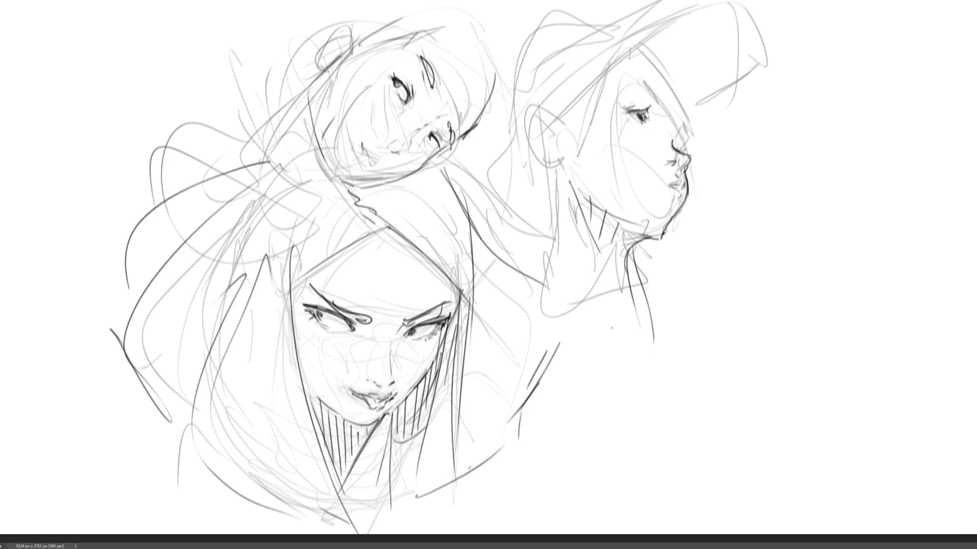
{"action": "left_click_drag", "start_coordinate": [553, 178], "coordinate": [540, 302]}
- Draw the profile's ear and a thick strap running from it up and to the right
{"action": "left_click_drag", "start_coordinate": [559, 154], "coordinate": [541, 162]}
{"action": "mouse_move", "coordinate": [532, 117]}
{"action": "left_mouse_down"}
{"action": "mouse_move", "coordinate": [527, 165]}
{"action": "mouse_move", "coordinate": [536, 106]}
{"action": "mouse_move", "coordinate": [554, 119]}
{"action": "left_mouse_up"}
{"action": "mouse_move", "coordinate": [523, 112]}
{"action": "left_mouse_down"}
{"action": "mouse_move", "coordinate": [533, 158]}
{"action": "mouse_move", "coordinate": [555, 145]}
{"action": "mouse_move", "coordinate": [534, 135]}
{"action": "mouse_move", "coordinate": [636, 41]}
{"action": "left_mouse_up"}
{"action": "mouse_move", "coordinate": [554, 124]}
{"action": "left_mouse_down"}
{"action": "mouse_move", "coordinate": [641, 48]}
{"action": "mouse_move", "coordinate": [617, 73]}
{"action": "left_mouse_up"}
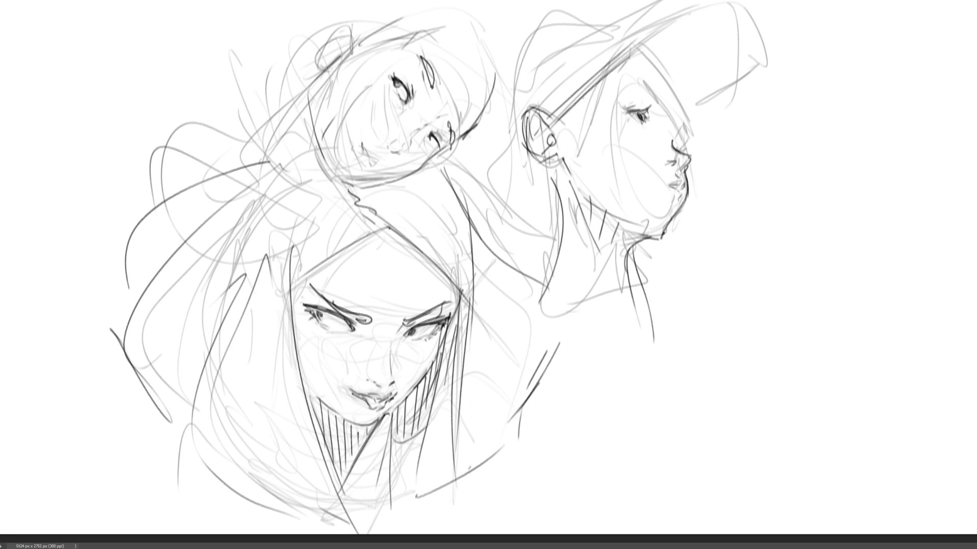
{"action": "mouse_move", "coordinate": [554, 127]}
{"action": "left_mouse_down"}
{"action": "mouse_move", "coordinate": [608, 71]}
{"action": "mouse_move", "coordinate": [670, 86]}
{"action": "mouse_move", "coordinate": [679, 119]}
{"action": "left_mouse_up"}
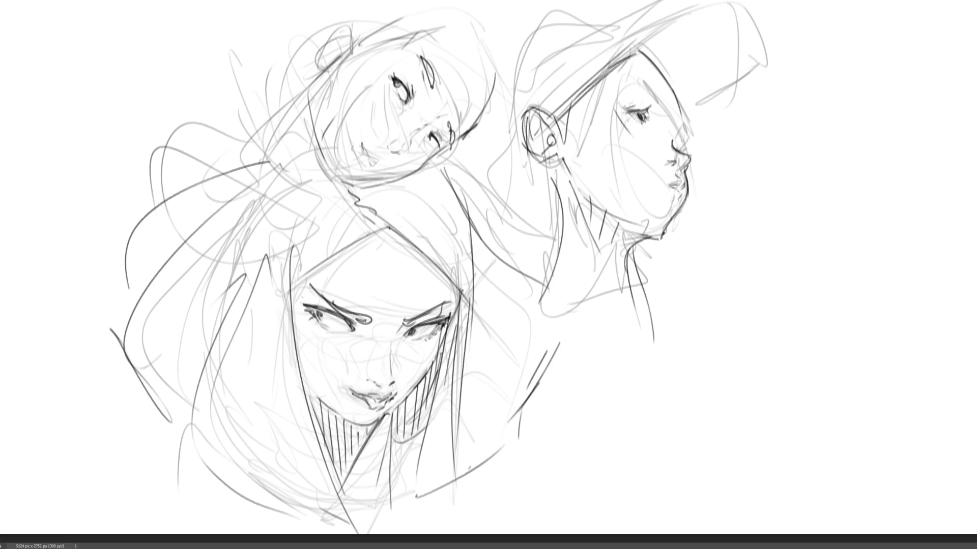
- Define the forehead, nose and nostril, then add the glasses' arm and round lens outlines
{"action": "mouse_move", "coordinate": [640, 86]}
{"action": "left_mouse_down"}
{"action": "mouse_move", "coordinate": [653, 81]}
{"action": "mouse_move", "coordinate": [689, 149]}
{"action": "left_mouse_up"}
{"action": "left_click_drag", "start_coordinate": [681, 112], "coordinate": [687, 130]}
{"action": "left_click_drag", "start_coordinate": [544, 117], "coordinate": [629, 81]}
{"action": "mouse_move", "coordinate": [628, 131]}
{"action": "left_mouse_down"}
{"action": "mouse_move", "coordinate": [626, 83]}
{"action": "mouse_move", "coordinate": [659, 99]}
{"action": "mouse_move", "coordinate": [637, 153]}
{"action": "left_mouse_up"}
{"action": "mouse_move", "coordinate": [633, 77]}
{"action": "left_mouse_down"}
{"action": "mouse_move", "coordinate": [660, 89]}
{"action": "mouse_move", "coordinate": [677, 136]}
{"action": "mouse_move", "coordinate": [654, 154]}
{"action": "left_mouse_up"}
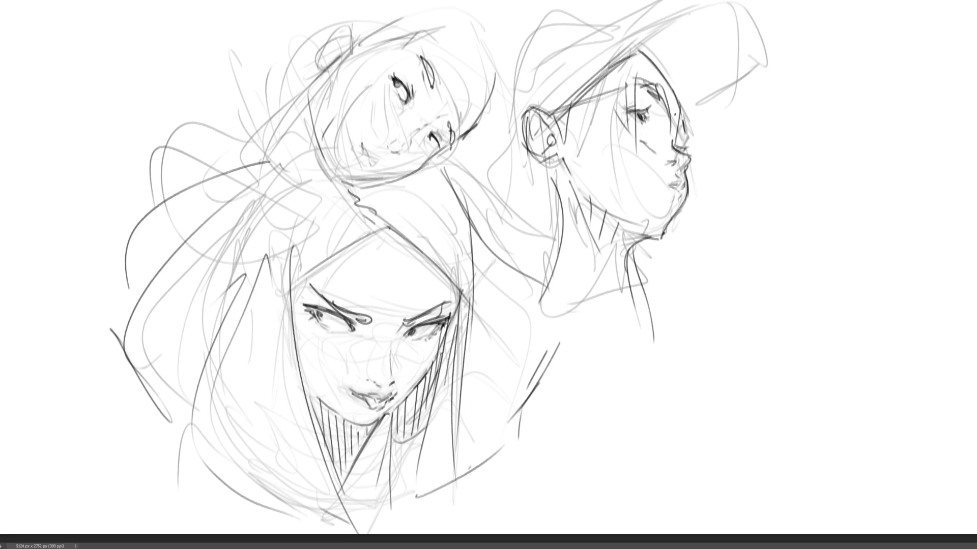
{"action": "mouse_move", "coordinate": [674, 114]}
{"action": "left_mouse_down"}
{"action": "mouse_move", "coordinate": [668, 153]}
{"action": "mouse_move", "coordinate": [696, 113]}
{"action": "mouse_move", "coordinate": [690, 162]}
{"action": "mouse_move", "coordinate": [707, 159]}
{"action": "mouse_move", "coordinate": [693, 183]}
{"action": "left_mouse_up"}
{"action": "mouse_move", "coordinate": [706, 144]}
{"action": "left_mouse_down"}
{"action": "mouse_move", "coordinate": [702, 165]}
{"action": "mouse_move", "coordinate": [713, 172]}
{"action": "left_mouse_up"}
{"action": "left_click_drag", "start_coordinate": [711, 173], "coordinate": [692, 179]}
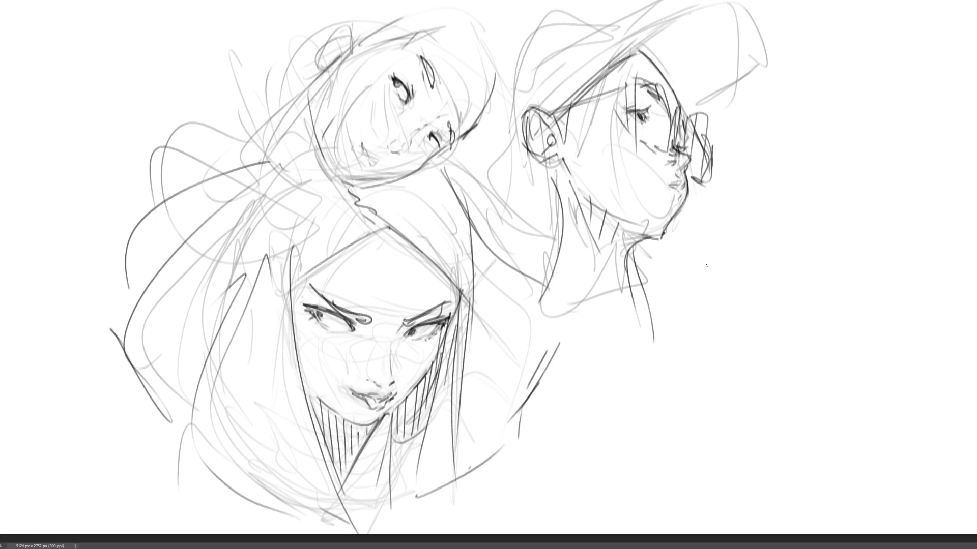
- Ink the profile's dark cap with its top and brim edges, plus strokes around the ear and neck
{"action": "left_click_drag", "start_coordinate": [679, 190], "coordinate": [767, 195]}
{"action": "left_click_drag", "start_coordinate": [552, 64], "coordinate": [538, 1]}
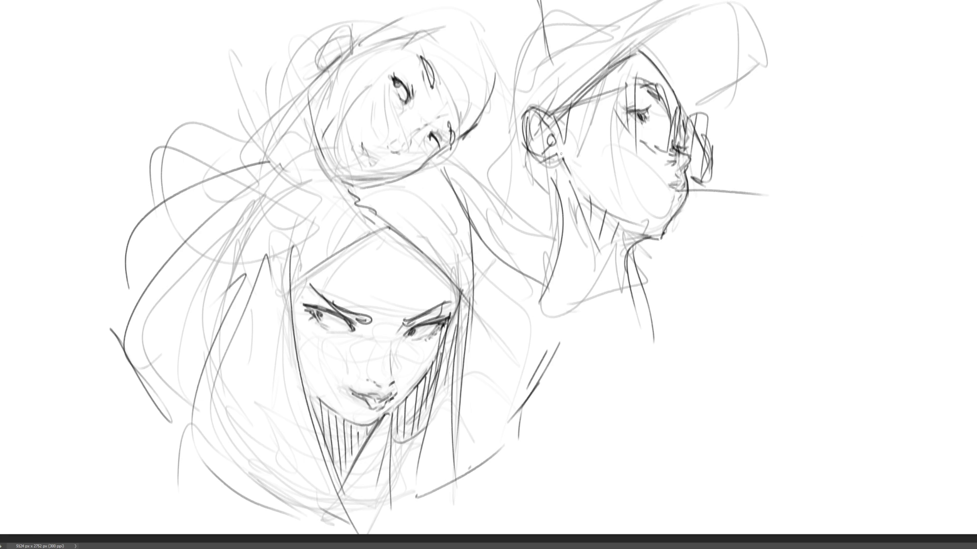
{"action": "mouse_move", "coordinate": [511, 55]}
{"action": "left_mouse_down"}
{"action": "mouse_move", "coordinate": [615, 4]}
{"action": "mouse_move", "coordinate": [509, 57]}
{"action": "left_mouse_up"}
{"action": "mouse_move", "coordinate": [598, 15]}
{"action": "left_mouse_down"}
{"action": "mouse_move", "coordinate": [652, 57]}
{"action": "mouse_move", "coordinate": [627, 6]}
{"action": "left_mouse_up"}
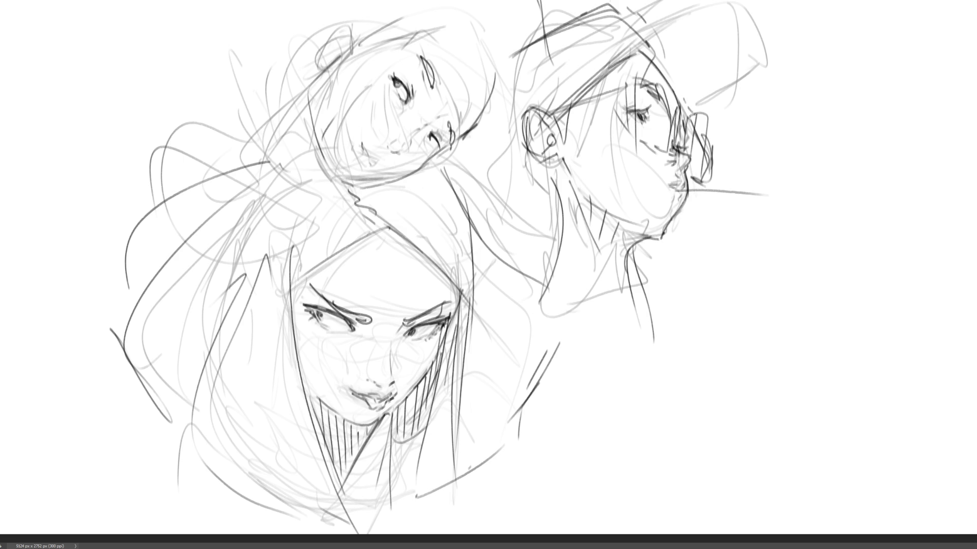
{"action": "left_click_drag", "start_coordinate": [674, 59], "coordinate": [694, 116]}
{"action": "left_click_drag", "start_coordinate": [635, 11], "coordinate": [656, 55]}
{"action": "mouse_move", "coordinate": [607, 75]}
{"action": "left_mouse_down"}
{"action": "mouse_move", "coordinate": [782, 8]}
{"action": "mouse_move", "coordinate": [769, 96]}
{"action": "left_mouse_up"}
{"action": "left_click_drag", "start_coordinate": [739, 105], "coordinate": [718, 113]}
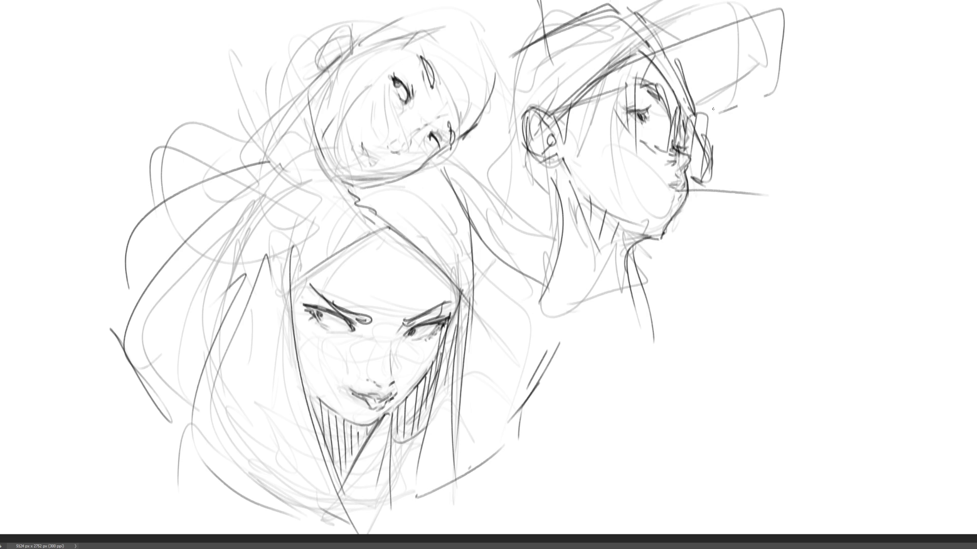
{"action": "mouse_move", "coordinate": [692, 37]}
{"action": "left_mouse_down"}
{"action": "mouse_move", "coordinate": [529, 116]}
{"action": "mouse_move", "coordinate": [501, 47]}
{"action": "left_mouse_up"}
{"action": "mouse_move", "coordinate": [515, 151]}
{"action": "left_mouse_down"}
{"action": "mouse_move", "coordinate": [530, 201]}
{"action": "mouse_move", "coordinate": [501, 198]}
{"action": "mouse_move", "coordinate": [547, 244]}
{"action": "mouse_move", "coordinate": [542, 264]}
{"action": "mouse_move", "coordinate": [585, 285]}
{"action": "left_mouse_up"}
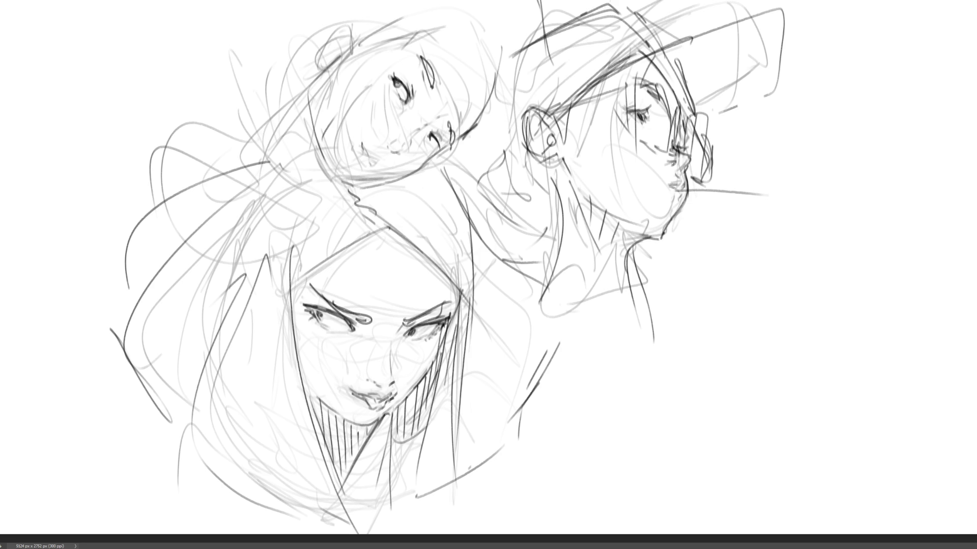
- Darken the profile's eye, remove the stray lower-lip stroke, and outline the ear in dark lines
{"action": "mouse_move", "coordinate": [644, 120]}
{"action": "left_mouse_down"}
{"action": "mouse_move", "coordinate": [659, 128]}
{"action": "mouse_move", "coordinate": [647, 138]}
{"action": "mouse_move", "coordinate": [687, 159]}
{"action": "mouse_move", "coordinate": [685, 187]}
{"action": "mouse_move", "coordinate": [672, 187]}
{"action": "left_mouse_up"}
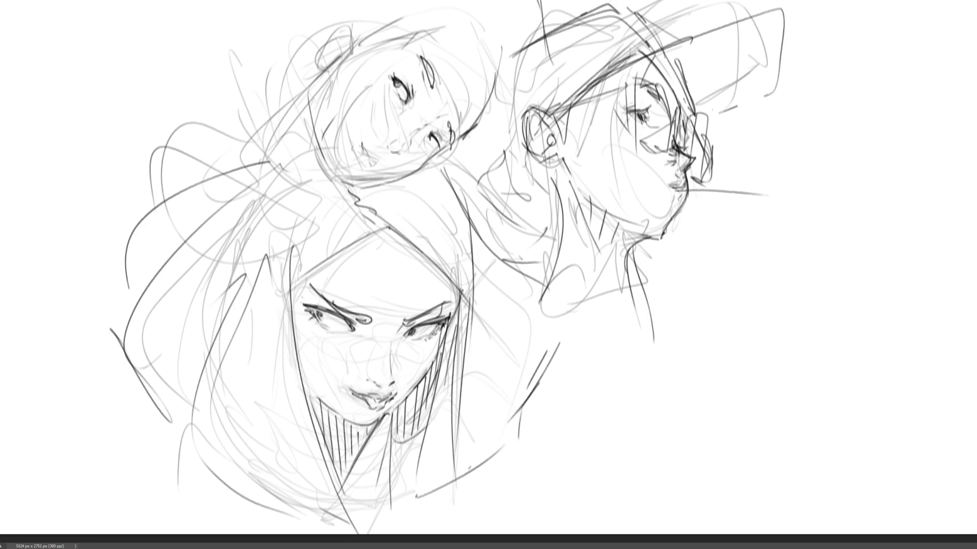
{"action": "key", "text": "ctrl+z"}
{"action": "mouse_move", "coordinate": [512, 123]}
{"action": "left_mouse_down"}
{"action": "mouse_move", "coordinate": [551, 115]}
{"action": "mouse_move", "coordinate": [558, 154]}
{"action": "mouse_move", "coordinate": [533, 114]}
{"action": "mouse_move", "coordinate": [553, 147]}
{"action": "left_mouse_up"}
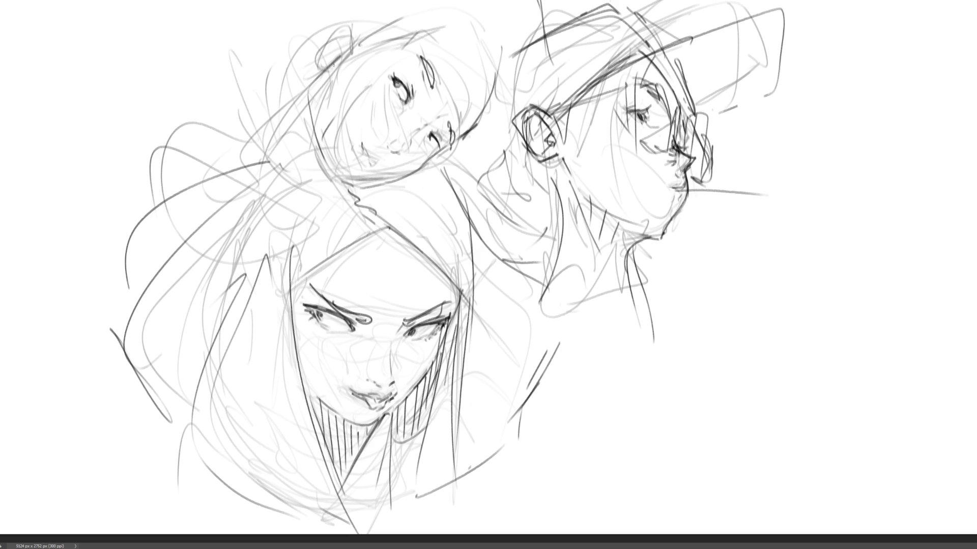
- Ink the upper head's bun, hair strands, jawline and left face contour, finishing the hair top
{"action": "mouse_move", "coordinate": [333, 65]}
{"action": "left_mouse_down"}
{"action": "mouse_move", "coordinate": [316, 44]}
{"action": "mouse_move", "coordinate": [359, 11]}
{"action": "mouse_move", "coordinate": [328, 61]}
{"action": "mouse_move", "coordinate": [355, 7]}
{"action": "mouse_move", "coordinate": [335, 54]}
{"action": "mouse_move", "coordinate": [322, 39]}
{"action": "mouse_move", "coordinate": [340, 38]}
{"action": "mouse_move", "coordinate": [358, 2]}
{"action": "left_mouse_up"}
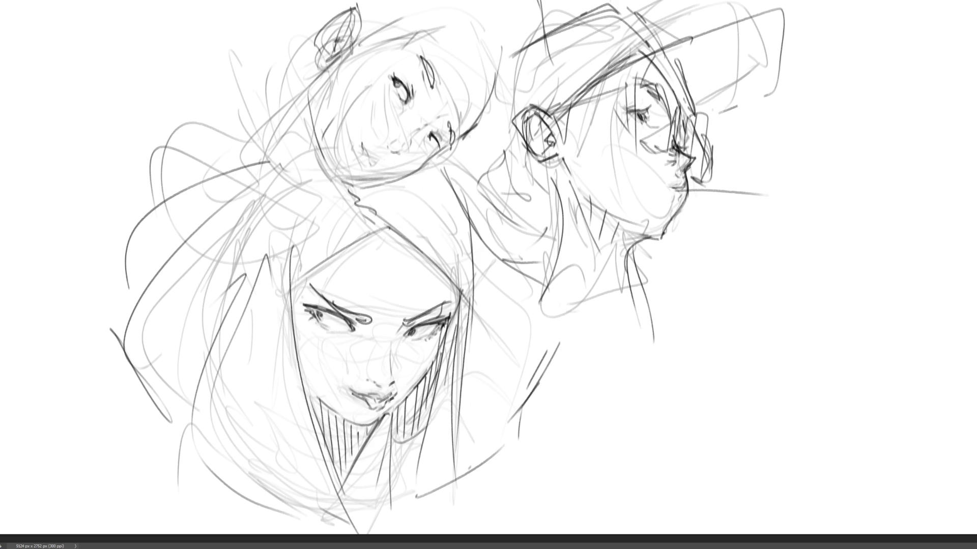
{"action": "mouse_move", "coordinate": [350, 44]}
{"action": "left_mouse_down"}
{"action": "mouse_move", "coordinate": [305, 96]}
{"action": "mouse_move", "coordinate": [308, 153]}
{"action": "mouse_move", "coordinate": [290, 204]}
{"action": "left_mouse_up"}
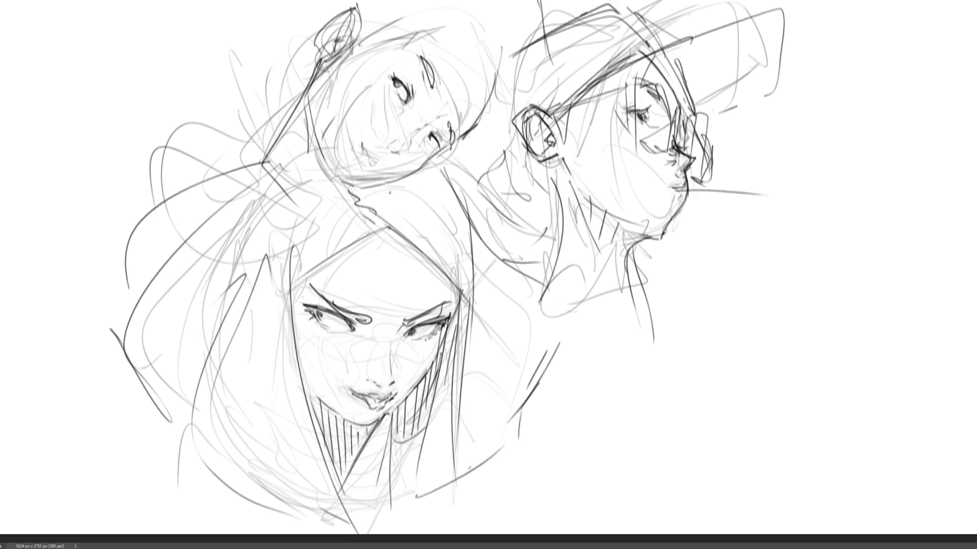
{"action": "mouse_move", "coordinate": [319, 141]}
{"action": "left_mouse_down"}
{"action": "mouse_move", "coordinate": [328, 178]}
{"action": "mouse_move", "coordinate": [345, 184]}
{"action": "left_mouse_up"}
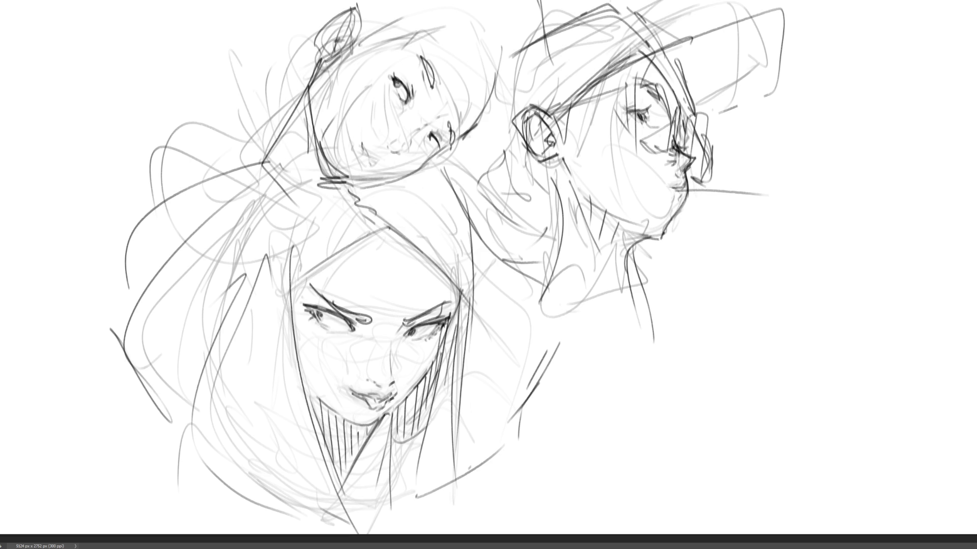
{"action": "left_click_drag", "start_coordinate": [332, 61], "coordinate": [317, 150]}
{"action": "left_click_drag", "start_coordinate": [321, 107], "coordinate": [349, 47]}
{"action": "mouse_move", "coordinate": [338, 52]}
{"action": "left_mouse_down"}
{"action": "mouse_move", "coordinate": [364, 28]}
{"action": "mouse_move", "coordinate": [346, 34]}
{"action": "left_mouse_up"}
{"action": "left_click_drag", "start_coordinate": [376, 3], "coordinate": [367, 45]}
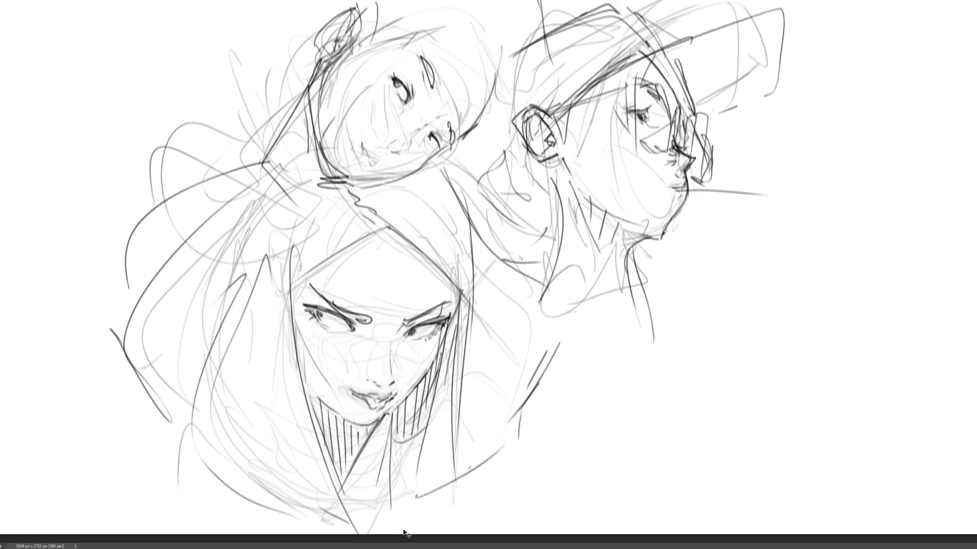
- Undo the last change and mirror the head sketches horizontally
{"action": "key", "text": "ctrl+z"}
{"action": "key", "text": "h"}
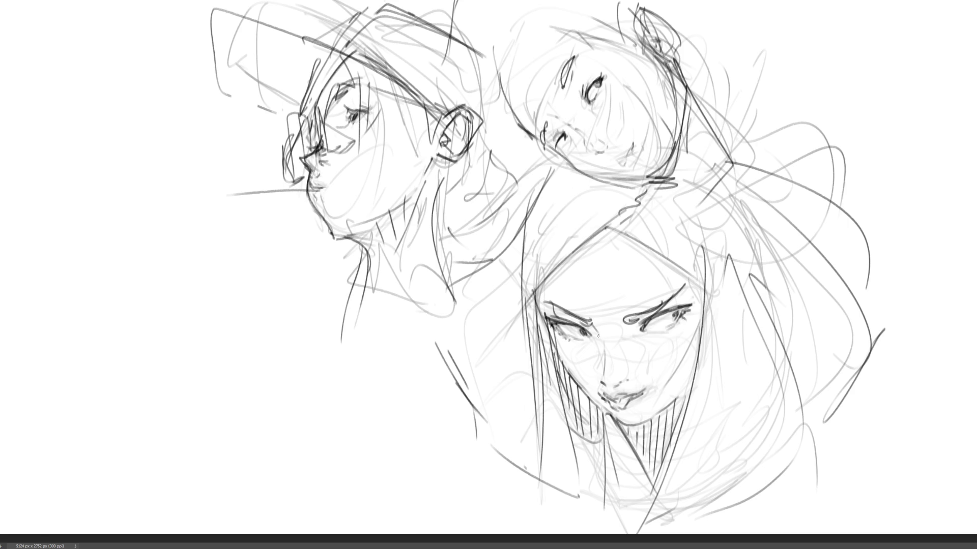
- Stroke a nose on the front-facing head, then draw a large B, arrow and second B at left
{"action": "left_click_drag", "start_coordinate": [602, 342], "coordinate": [614, 365]}
{"action": "left_click_drag", "start_coordinate": [159, 202], "coordinate": [175, 244]}
{"action": "left_click_drag", "start_coordinate": [164, 182], "coordinate": [184, 357]}
{"action": "mouse_move", "coordinate": [193, 298]}
{"action": "left_mouse_down"}
{"action": "mouse_move", "coordinate": [168, 320]}
{"action": "mouse_move", "coordinate": [252, 348]}
{"action": "left_mouse_up"}
{"action": "mouse_move", "coordinate": [221, 395]}
{"action": "left_mouse_down"}
{"action": "mouse_move", "coordinate": [243, 464]}
{"action": "mouse_move", "coordinate": [300, 410]}
{"action": "mouse_move", "coordinate": [224, 477]}
{"action": "left_mouse_up"}
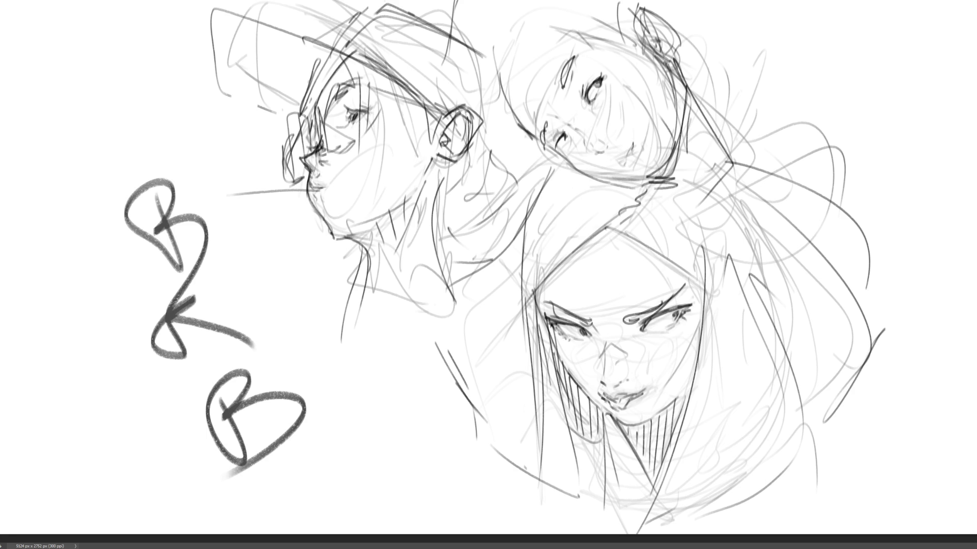
- Undo the two B doodles and the arrow, then shift the face sketches left with Free Transform
{"action": "key", "text": "ctrl+z"}
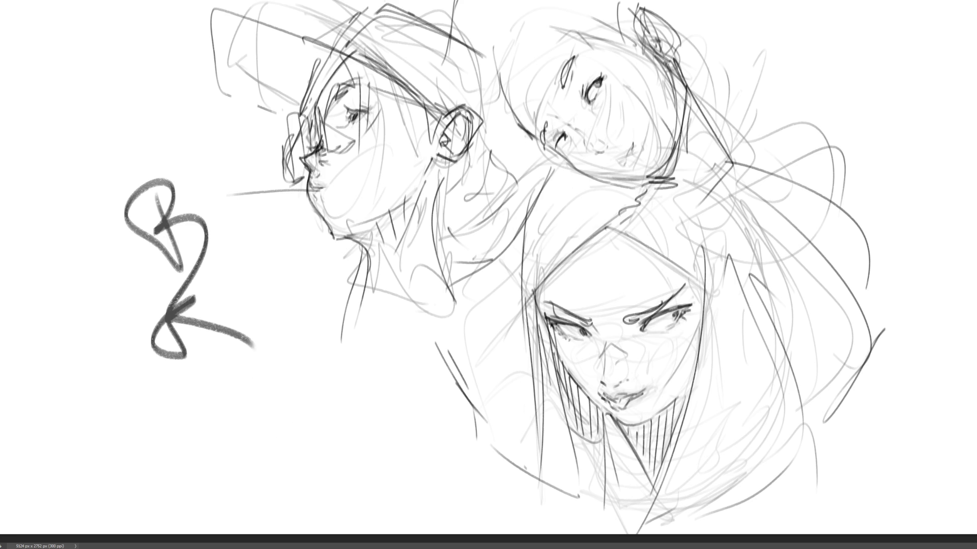
{"action": "key", "text": "ctrl+z"}
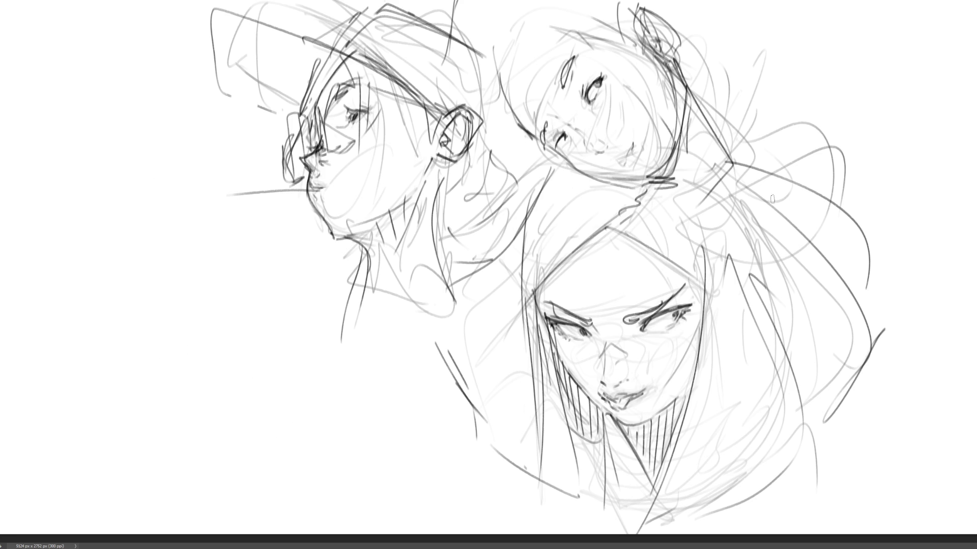
{"action": "key", "text": "ctrl+t"}
{"action": "mouse_move", "coordinate": [780, 171]}
{"action": "left_mouse_down"}
{"action": "mouse_move", "coordinate": [711, 175]}
{"action": "mouse_move", "coordinate": [490, 102]}
{"action": "mouse_move", "coordinate": [487, 83]}
{"action": "left_mouse_up"}
{"action": "key", "text": "Return"}
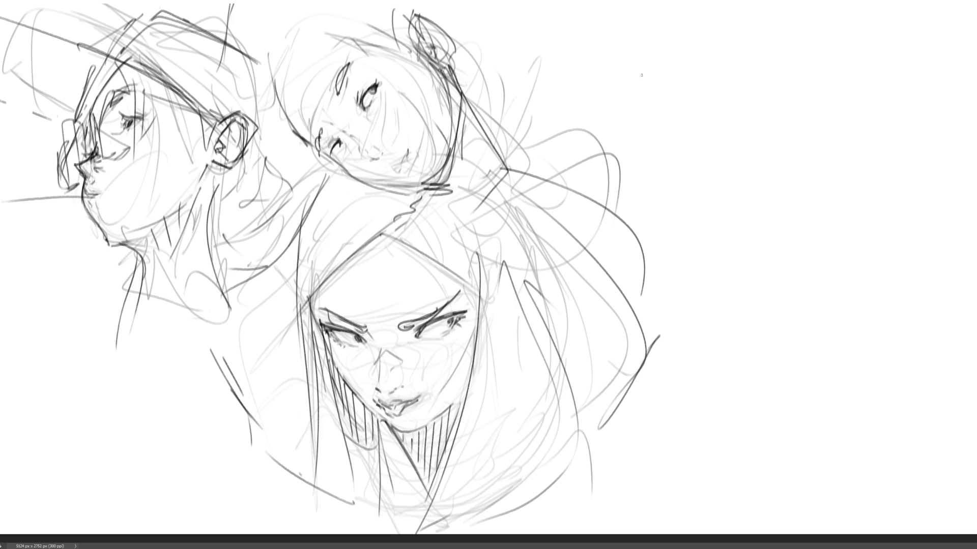
- Sketch an oval head outline with jaw and top arc in the empty upper-right area
{"action": "left_click_drag", "start_coordinate": [660, 50], "coordinate": [642, 104]}
{"action": "mouse_move", "coordinate": [688, 32]}
{"action": "left_mouse_down"}
{"action": "mouse_move", "coordinate": [728, 72]}
{"action": "mouse_move", "coordinate": [728, 158]}
{"action": "left_mouse_up"}
{"action": "mouse_move", "coordinate": [653, 64]}
{"action": "left_mouse_down"}
{"action": "mouse_move", "coordinate": [650, 133]}
{"action": "mouse_move", "coordinate": [688, 169]}
{"action": "left_mouse_up"}
{"action": "left_click_drag", "start_coordinate": [740, 163], "coordinate": [677, 182]}
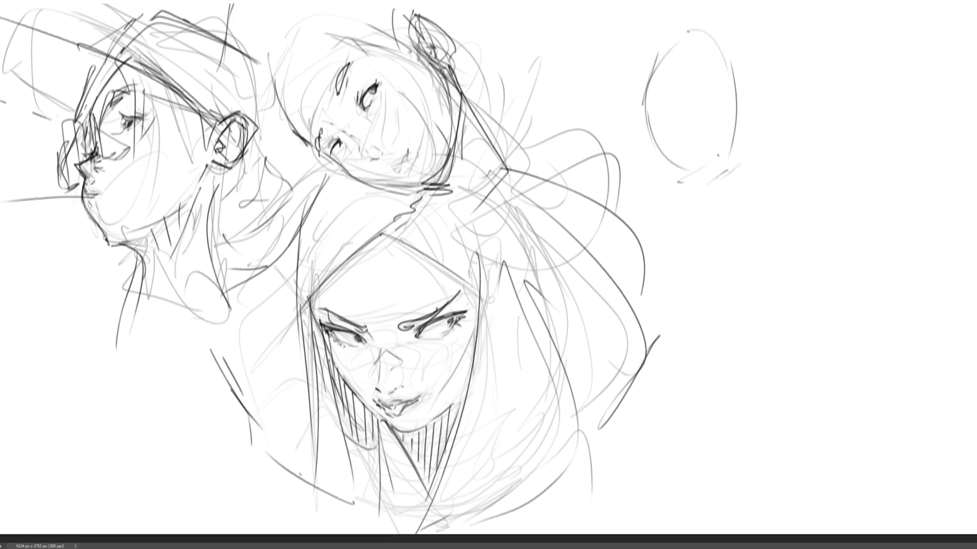
{"action": "left_click_drag", "start_coordinate": [734, 86], "coordinate": [732, 148]}
{"action": "mouse_move", "coordinate": [713, 179]}
{"action": "left_mouse_down"}
{"action": "mouse_move", "coordinate": [646, 173]}
{"action": "mouse_move", "coordinate": [670, 177]}
{"action": "left_mouse_up"}
{"action": "left_click_drag", "start_coordinate": [726, 49], "coordinate": [728, 130]}
{"action": "left_click_drag", "start_coordinate": [684, 67], "coordinate": [717, 80]}
{"action": "mouse_move", "coordinate": [618, 84]}
{"action": "left_mouse_down"}
{"action": "mouse_move", "coordinate": [732, 24]}
{"action": "mouse_move", "coordinate": [754, 88]}
{"action": "left_mouse_up"}
{"action": "mouse_move", "coordinate": [730, 85]}
{"action": "left_mouse_down"}
{"action": "mouse_move", "coordinate": [708, 135]}
{"action": "mouse_move", "coordinate": [722, 149]}
{"action": "left_mouse_up"}
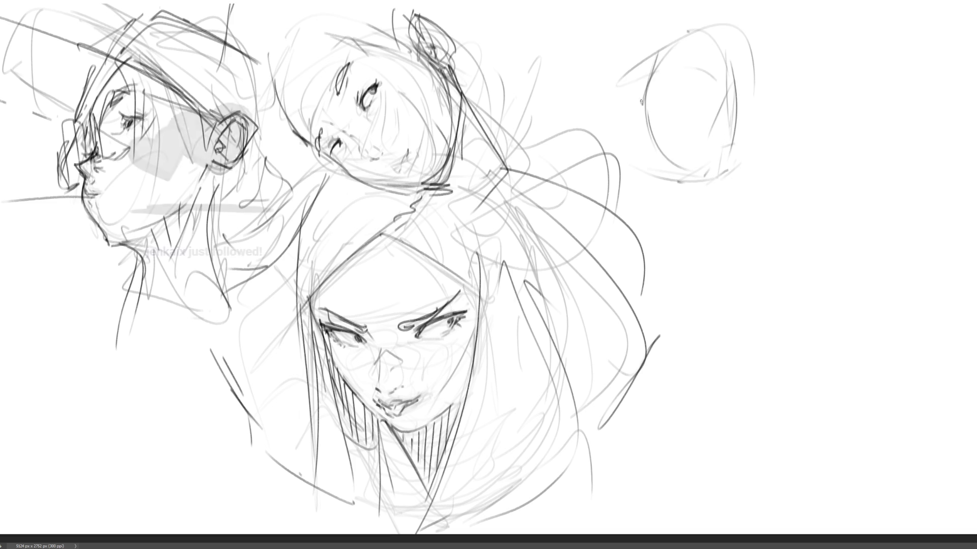
{"action": "mouse_move", "coordinate": [645, 95]}
{"action": "left_mouse_down"}
{"action": "mouse_move", "coordinate": [674, 89]}
{"action": "mouse_move", "coordinate": [679, 97]}
{"action": "left_mouse_up"}
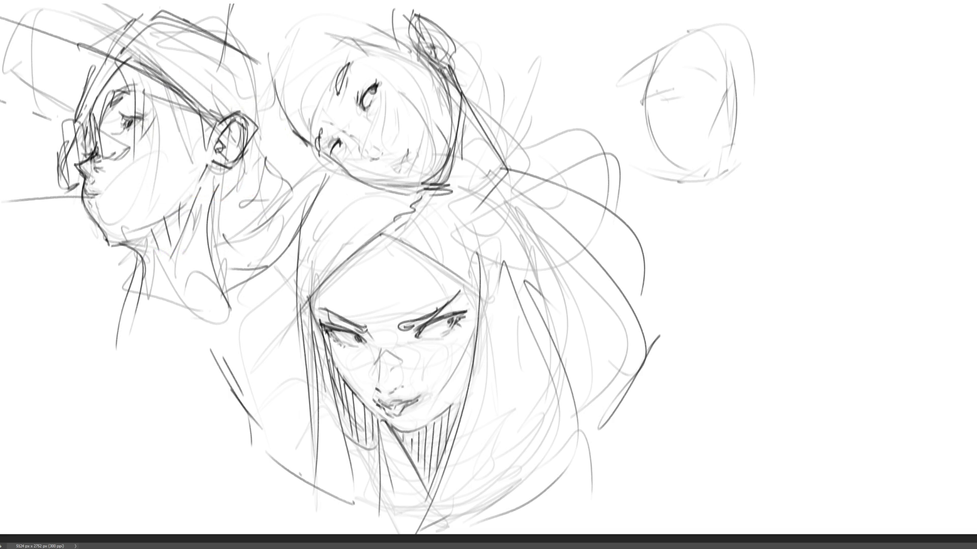
- Draw the eyes, upper lid, brow, right jaw line, nose and mouth inside the new head
{"action": "mouse_move", "coordinate": [650, 97]}
{"action": "left_mouse_down"}
{"action": "mouse_move", "coordinate": [678, 89]}
{"action": "mouse_move", "coordinate": [669, 93]}
{"action": "left_mouse_up"}
{"action": "mouse_move", "coordinate": [680, 90]}
{"action": "left_mouse_down"}
{"action": "mouse_move", "coordinate": [685, 98]}
{"action": "mouse_move", "coordinate": [668, 96]}
{"action": "mouse_move", "coordinate": [683, 90]}
{"action": "left_mouse_up"}
{"action": "mouse_move", "coordinate": [673, 80]}
{"action": "left_mouse_down"}
{"action": "mouse_move", "coordinate": [684, 88]}
{"action": "mouse_move", "coordinate": [666, 81]}
{"action": "mouse_move", "coordinate": [652, 92]}
{"action": "left_mouse_up"}
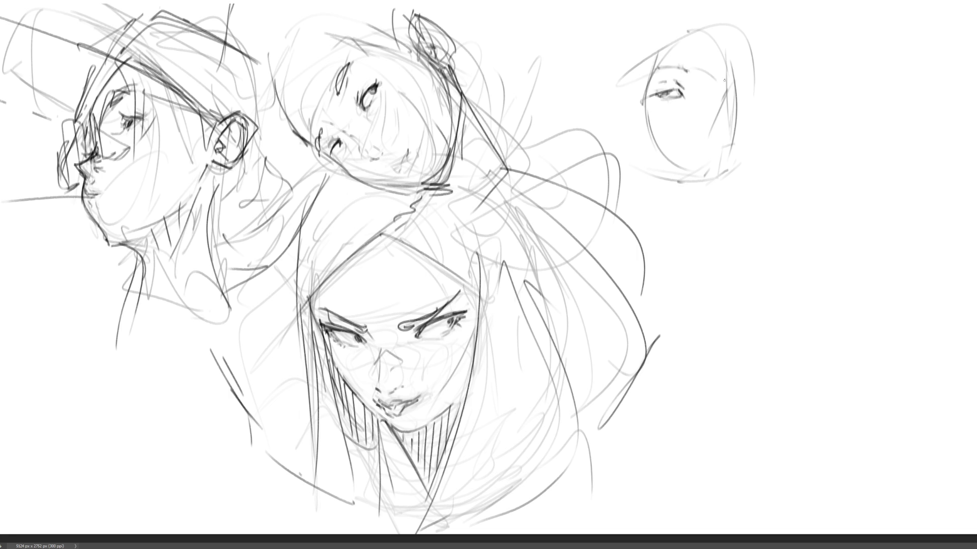
{"action": "mouse_move", "coordinate": [717, 77]}
{"action": "left_mouse_down"}
{"action": "mouse_move", "coordinate": [726, 75]}
{"action": "mouse_move", "coordinate": [716, 99]}
{"action": "mouse_move", "coordinate": [731, 87]}
{"action": "mouse_move", "coordinate": [717, 181]}
{"action": "left_mouse_up"}
{"action": "left_click_drag", "start_coordinate": [734, 142], "coordinate": [721, 169]}
{"action": "left_click_drag", "start_coordinate": [655, 114], "coordinate": [661, 108]}
{"action": "mouse_move", "coordinate": [668, 109]}
{"action": "left_mouse_down"}
{"action": "mouse_move", "coordinate": [678, 139]}
{"action": "mouse_move", "coordinate": [716, 152]}
{"action": "mouse_move", "coordinate": [721, 171]}
{"action": "mouse_move", "coordinate": [696, 148]}
{"action": "mouse_move", "coordinate": [712, 155]}
{"action": "mouse_move", "coordinate": [699, 148]}
{"action": "mouse_move", "coordinate": [711, 150]}
{"action": "mouse_move", "coordinate": [702, 129]}
{"action": "left_mouse_up"}
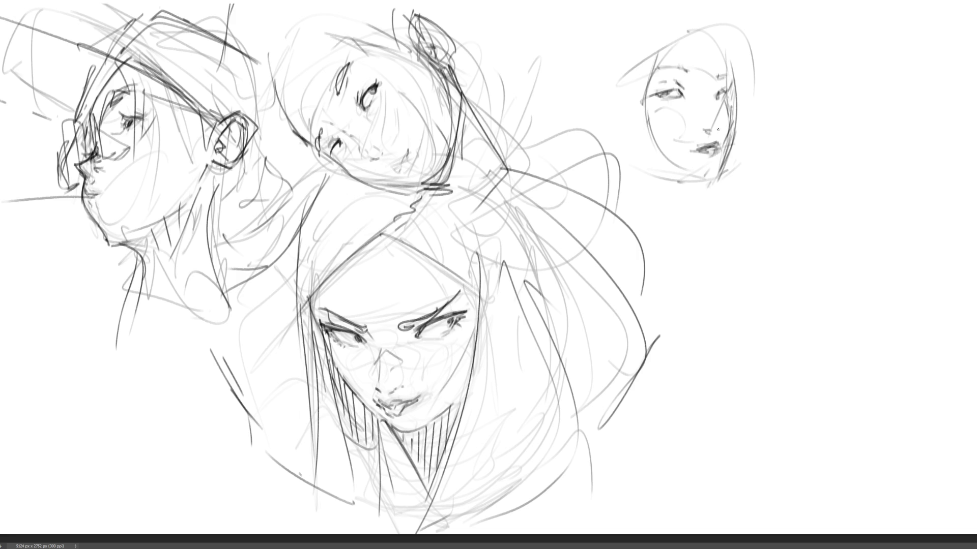
- Refine the nose, eye and brow, and add hair strokes and a hairline on top
{"action": "mouse_move", "coordinate": [716, 97]}
{"action": "left_mouse_down"}
{"action": "mouse_move", "coordinate": [707, 114]}
{"action": "mouse_move", "coordinate": [719, 120]}
{"action": "mouse_move", "coordinate": [698, 124]}
{"action": "mouse_move", "coordinate": [707, 111]}
{"action": "mouse_move", "coordinate": [724, 116]}
{"action": "left_mouse_up"}
{"action": "mouse_move", "coordinate": [712, 76]}
{"action": "left_mouse_down"}
{"action": "mouse_move", "coordinate": [707, 97]}
{"action": "mouse_move", "coordinate": [691, 86]}
{"action": "mouse_move", "coordinate": [711, 66]}
{"action": "left_mouse_up"}
{"action": "left_click_drag", "start_coordinate": [700, 28], "coordinate": [721, 62]}
{"action": "mouse_move", "coordinate": [671, 36]}
{"action": "left_mouse_down"}
{"action": "mouse_move", "coordinate": [709, 22]}
{"action": "mouse_move", "coordinate": [670, 49]}
{"action": "mouse_move", "coordinate": [653, 81]}
{"action": "mouse_move", "coordinate": [642, 72]}
{"action": "left_mouse_up"}
{"action": "left_click_drag", "start_coordinate": [679, 28], "coordinate": [669, 41]}
- Shape the left cheek, jaw and chin, and draw an ear beside the cheek
{"action": "left_click_drag", "start_coordinate": [600, 114], "coordinate": [612, 127]}
{"action": "mouse_move", "coordinate": [610, 123]}
{"action": "left_mouse_down"}
{"action": "mouse_move", "coordinate": [630, 149]}
{"action": "mouse_move", "coordinate": [682, 178]}
{"action": "mouse_move", "coordinate": [710, 175]}
{"action": "left_mouse_up"}
{"action": "mouse_move", "coordinate": [636, 160]}
{"action": "left_mouse_down"}
{"action": "mouse_move", "coordinate": [593, 101]}
{"action": "mouse_move", "coordinate": [582, 135]}
{"action": "left_mouse_up"}
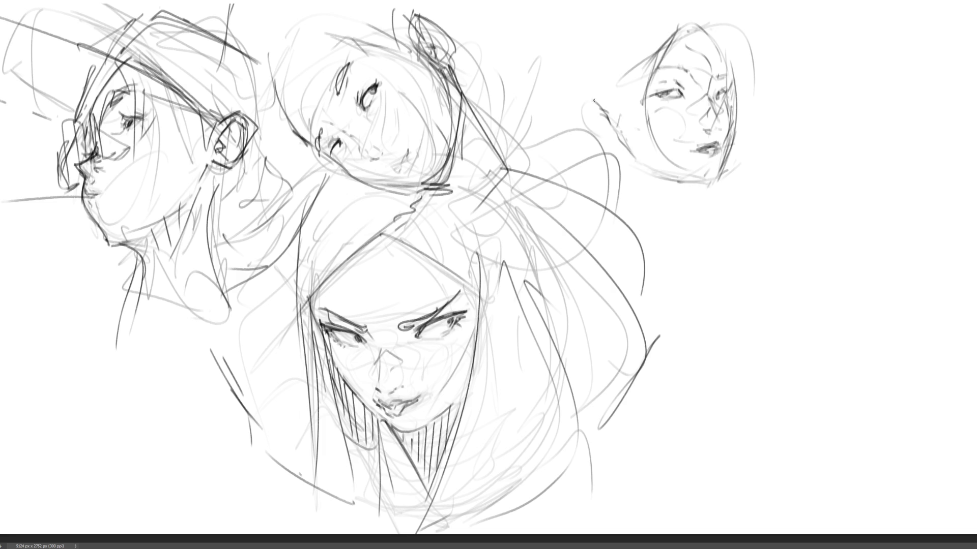
{"action": "mouse_move", "coordinate": [594, 102]}
{"action": "left_mouse_down"}
{"action": "mouse_move", "coordinate": [579, 94]}
{"action": "mouse_move", "coordinate": [602, 114]}
{"action": "mouse_move", "coordinate": [570, 118]}
{"action": "mouse_move", "coordinate": [584, 105]}
{"action": "mouse_move", "coordinate": [660, 180]}
{"action": "mouse_move", "coordinate": [697, 199]}
{"action": "left_mouse_up"}
{"action": "left_click_drag", "start_coordinate": [726, 186], "coordinate": [644, 177]}
- Draw the neck and shoulder lines with a few hair strokes at the side
{"action": "mouse_move", "coordinate": [707, 184]}
{"action": "left_mouse_down"}
{"action": "mouse_move", "coordinate": [671, 199]}
{"action": "mouse_move", "coordinate": [645, 235]}
{"action": "left_mouse_up"}
{"action": "mouse_move", "coordinate": [616, 152]}
{"action": "left_mouse_down"}
{"action": "mouse_move", "coordinate": [606, 206]}
{"action": "mouse_move", "coordinate": [590, 173]}
{"action": "left_mouse_up"}
{"action": "left_click_drag", "start_coordinate": [608, 144], "coordinate": [613, 205]}
{"action": "left_click_drag", "start_coordinate": [605, 209], "coordinate": [649, 230]}
{"action": "mouse_move", "coordinate": [681, 193]}
{"action": "left_mouse_down"}
{"action": "mouse_move", "coordinate": [659, 220]}
{"action": "mouse_move", "coordinate": [657, 249]}
{"action": "left_mouse_up"}
{"action": "left_click_drag", "start_coordinate": [621, 51], "coordinate": [614, 98]}
{"action": "mouse_move", "coordinate": [615, 89]}
{"action": "left_mouse_down"}
{"action": "mouse_move", "coordinate": [663, 20]}
{"action": "mouse_move", "coordinate": [595, 36]}
{"action": "mouse_move", "coordinate": [611, 74]}
{"action": "left_mouse_up"}
- Add hair curves over the top and right, plus long flowing hair on the left
{"action": "mouse_move", "coordinate": [705, 25]}
{"action": "left_mouse_down"}
{"action": "mouse_move", "coordinate": [727, 6]}
{"action": "mouse_move", "coordinate": [753, 102]}
{"action": "left_mouse_up"}
{"action": "mouse_move", "coordinate": [736, 53]}
{"action": "left_mouse_down"}
{"action": "mouse_move", "coordinate": [723, 32]}
{"action": "mouse_move", "coordinate": [778, 95]}
{"action": "left_mouse_up"}
{"action": "mouse_move", "coordinate": [673, 16]}
{"action": "left_mouse_down"}
{"action": "mouse_move", "coordinate": [608, 108]}
{"action": "mouse_move", "coordinate": [670, 19]}
{"action": "left_mouse_up"}
{"action": "mouse_move", "coordinate": [672, 13]}
{"action": "left_mouse_down"}
{"action": "mouse_move", "coordinate": [594, 44]}
{"action": "mouse_move", "coordinate": [571, 97]}
{"action": "left_mouse_up"}
{"action": "mouse_move", "coordinate": [613, 28]}
{"action": "left_mouse_down"}
{"action": "mouse_move", "coordinate": [549, 100]}
{"action": "mouse_move", "coordinate": [555, 145]}
{"action": "left_mouse_up"}
{"action": "left_click_drag", "start_coordinate": [623, 4], "coordinate": [562, 87]}
{"action": "left_click_drag", "start_coordinate": [667, 4], "coordinate": [615, 20]}
{"action": "mouse_move", "coordinate": [628, 19]}
{"action": "left_mouse_down"}
{"action": "mouse_move", "coordinate": [589, 28]}
{"action": "mouse_move", "coordinate": [565, 104]}
{"action": "left_mouse_up"}
{"action": "mouse_move", "coordinate": [605, 141]}
{"action": "left_mouse_down"}
{"action": "mouse_move", "coordinate": [586, 158]}
{"action": "mouse_move", "coordinate": [593, 196]}
{"action": "left_mouse_up"}
- Darken the line under the chin, the jaw contours and the top hair
{"action": "left_click_drag", "start_coordinate": [705, 202], "coordinate": [669, 224]}
{"action": "mouse_move", "coordinate": [700, 179]}
{"action": "left_mouse_down"}
{"action": "mouse_move", "coordinate": [671, 196]}
{"action": "mouse_move", "coordinate": [715, 178]}
{"action": "left_mouse_up"}
{"action": "left_click_drag", "start_coordinate": [706, 92], "coordinate": [704, 109]}
{"action": "left_click_drag", "start_coordinate": [717, 169], "coordinate": [712, 179]}
{"action": "left_click_drag", "start_coordinate": [733, 95], "coordinate": [713, 171]}
{"action": "left_click_drag", "start_coordinate": [732, 93], "coordinate": [726, 125]}
{"action": "left_click_drag", "start_coordinate": [727, 40], "coordinate": [724, 85]}
{"action": "left_click_drag", "start_coordinate": [734, 64], "coordinate": [731, 98]}
- Draw collar lines and extend long left and right neck lines downward
{"action": "left_click_drag", "start_coordinate": [634, 104], "coordinate": [682, 146]}
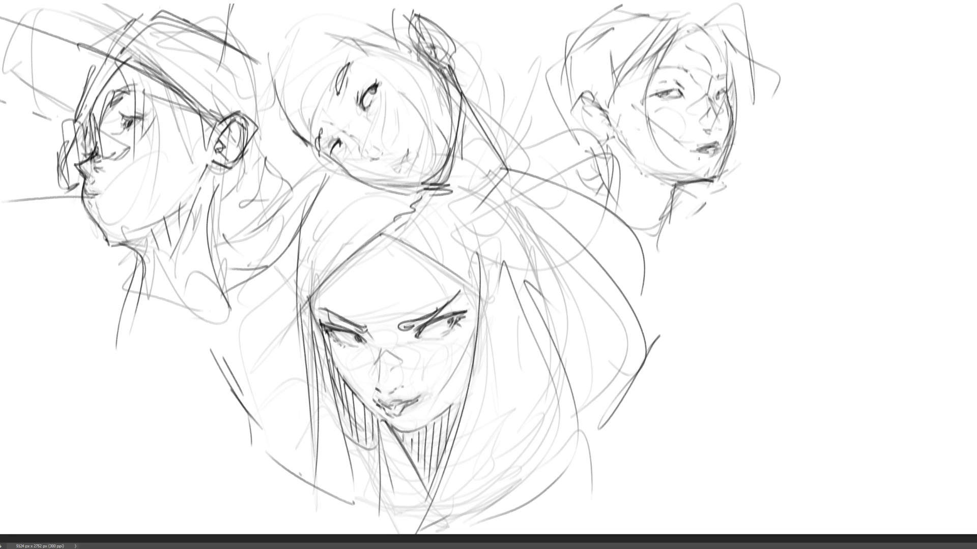
{"action": "left_click_drag", "start_coordinate": [716, 179], "coordinate": [696, 213]}
{"action": "left_click_drag", "start_coordinate": [675, 225], "coordinate": [670, 285]}
{"action": "left_click_drag", "start_coordinate": [699, 211], "coordinate": [693, 297]}
{"action": "mouse_move", "coordinate": [671, 294]}
{"action": "left_mouse_down"}
{"action": "mouse_move", "coordinate": [695, 298]}
{"action": "mouse_move", "coordinate": [688, 308]}
{"action": "mouse_move", "coordinate": [700, 303]}
{"action": "left_mouse_up"}
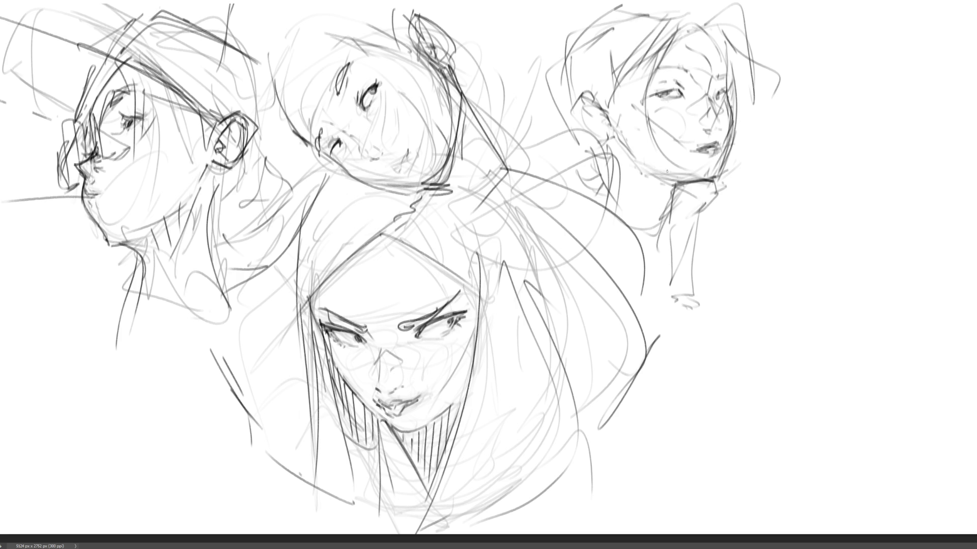
{"action": "left_click_drag", "start_coordinate": [616, 138], "coordinate": [642, 227]}
{"action": "left_click_drag", "start_coordinate": [643, 229], "coordinate": [664, 243]}
{"action": "left_click_drag", "start_coordinate": [691, 211], "coordinate": [668, 230]}
{"action": "mouse_move", "coordinate": [670, 196]}
{"action": "left_mouse_down"}
{"action": "mouse_move", "coordinate": [670, 253]}
{"action": "mouse_move", "coordinate": [646, 281]}
{"action": "left_mouse_up"}
{"action": "mouse_move", "coordinate": [621, 274]}
{"action": "left_mouse_down"}
{"action": "mouse_move", "coordinate": [657, 281]}
{"action": "mouse_move", "coordinate": [586, 213]}
{"action": "left_mouse_up"}
{"action": "left_click_drag", "start_coordinate": [650, 246], "coordinate": [643, 286]}
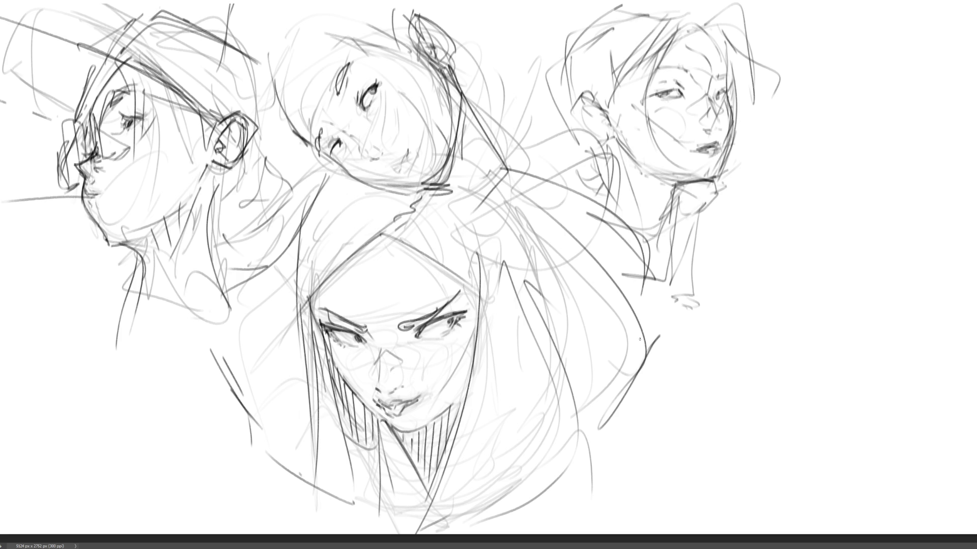
- Add more hair strokes across the top of the upper-right head
{"action": "mouse_move", "coordinate": [676, 1]}
{"action": "left_mouse_down"}
{"action": "mouse_move", "coordinate": [627, 4]}
{"action": "mouse_move", "coordinate": [713, 20]}
{"action": "left_mouse_up"}
{"action": "left_click_drag", "start_coordinate": [718, 27], "coordinate": [728, 42]}
{"action": "left_click_drag", "start_coordinate": [693, 8], "coordinate": [708, 17]}
{"action": "mouse_move", "coordinate": [637, 1]}
{"action": "left_mouse_down"}
{"action": "mouse_move", "coordinate": [590, 14]}
{"action": "mouse_move", "coordinate": [548, 76]}
{"action": "mouse_move", "coordinate": [558, 111]}
{"action": "left_mouse_up"}
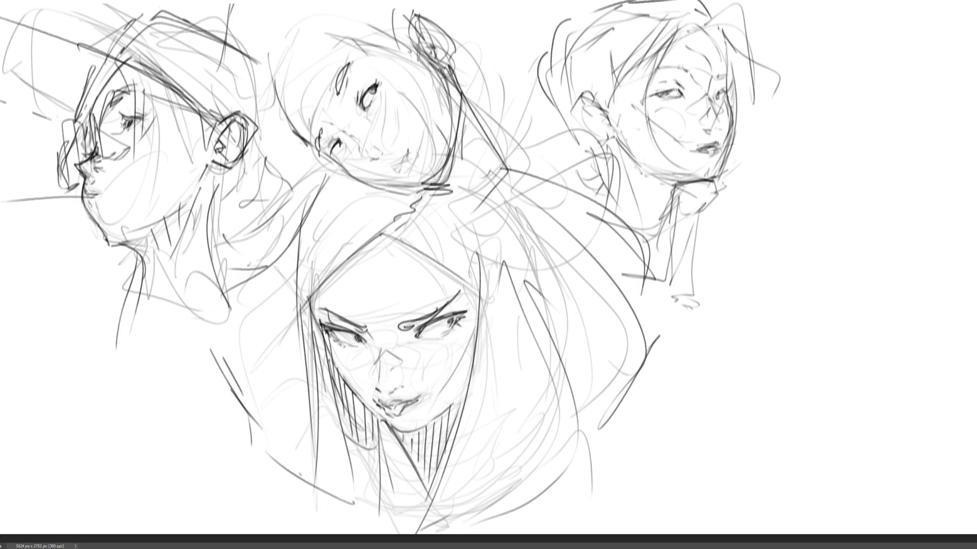
- Sketch a large oval beside the upper-right head with a jaw shape beneath it
{"action": "mouse_move", "coordinate": [753, 203]}
{"action": "left_mouse_down"}
{"action": "mouse_move", "coordinate": [758, 167]}
{"action": "mouse_move", "coordinate": [829, 134]}
{"action": "mouse_move", "coordinate": [875, 136]}
{"action": "mouse_move", "coordinate": [920, 215]}
{"action": "left_mouse_up"}
{"action": "mouse_move", "coordinate": [861, 261]}
{"action": "left_mouse_down"}
{"action": "mouse_move", "coordinate": [751, 217]}
{"action": "mouse_move", "coordinate": [777, 255]}
{"action": "left_mouse_up"}
{"action": "left_click_drag", "start_coordinate": [902, 246], "coordinate": [914, 233]}
{"action": "mouse_move", "coordinate": [789, 261]}
{"action": "left_mouse_down"}
{"action": "mouse_move", "coordinate": [916, 242]}
{"action": "mouse_move", "coordinate": [814, 279]}
{"action": "left_mouse_up"}
{"action": "mouse_move", "coordinate": [770, 258]}
{"action": "left_mouse_down"}
{"action": "mouse_move", "coordinate": [786, 294]}
{"action": "mouse_move", "coordinate": [833, 334]}
{"action": "left_mouse_up"}
{"action": "left_click_drag", "start_coordinate": [914, 275], "coordinate": [854, 339]}
{"action": "left_click_drag", "start_coordinate": [927, 260], "coordinate": [875, 330]}
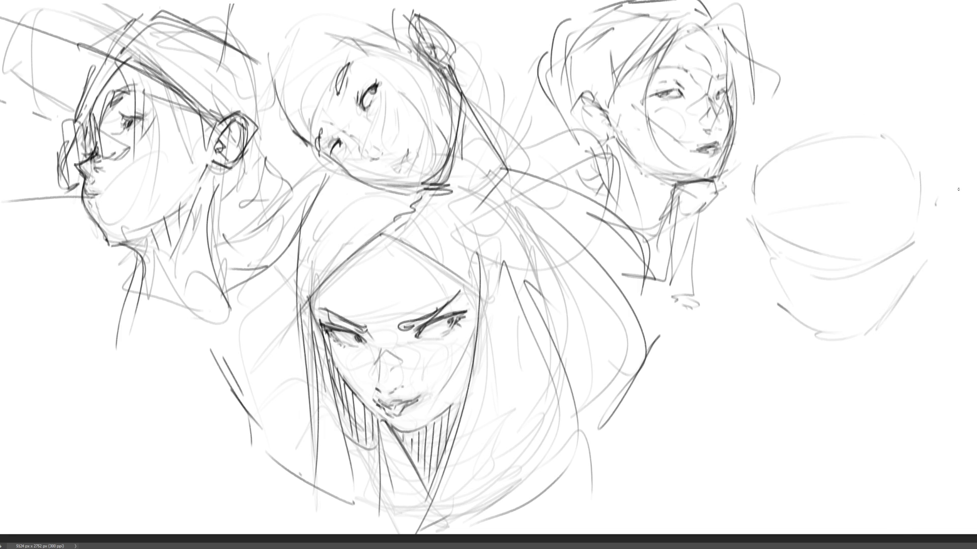
- Add curves and a loop to the far-right oval and redraw its outline
{"action": "left_click_drag", "start_coordinate": [915, 246], "coordinate": [787, 261]}
{"action": "left_click_drag", "start_coordinate": [723, 212], "coordinate": [744, 248]}
{"action": "mouse_move", "coordinate": [875, 210]}
{"action": "left_mouse_down"}
{"action": "mouse_move", "coordinate": [939, 213]}
{"action": "mouse_move", "coordinate": [762, 177]}
{"action": "left_mouse_up"}
{"action": "mouse_move", "coordinate": [901, 130]}
{"action": "left_mouse_down"}
{"action": "mouse_move", "coordinate": [926, 219]}
{"action": "mouse_move", "coordinate": [760, 133]}
{"action": "mouse_move", "coordinate": [763, 173]}
{"action": "left_mouse_up"}
{"action": "left_click_drag", "start_coordinate": [918, 163], "coordinate": [928, 218]}
{"action": "left_click_drag", "start_coordinate": [936, 127], "coordinate": [935, 203]}
{"action": "mouse_move", "coordinate": [931, 127]}
{"action": "left_mouse_down"}
{"action": "mouse_move", "coordinate": [929, 239]}
{"action": "mouse_move", "coordinate": [897, 299]}
{"action": "left_mouse_up"}
{"action": "left_click_drag", "start_coordinate": [854, 340], "coordinate": [792, 331]}
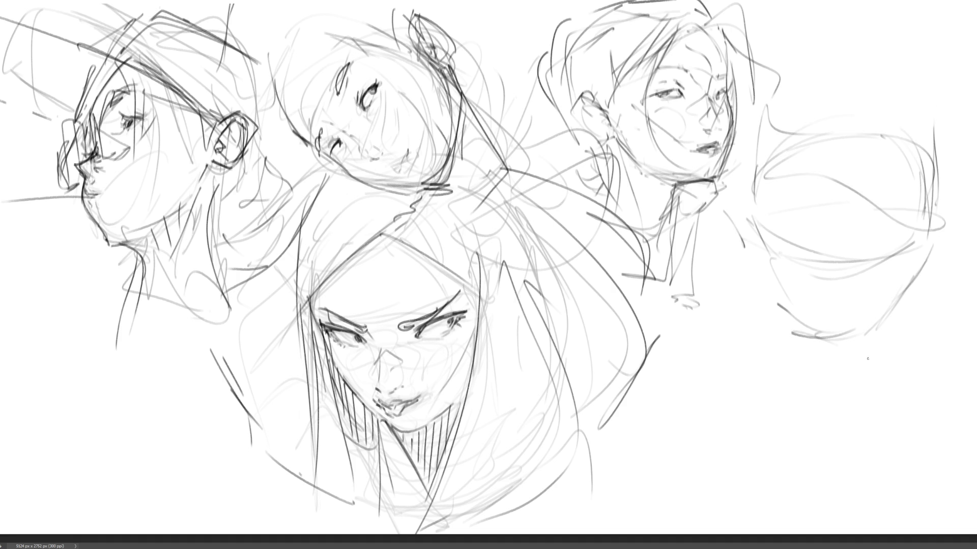
- Add lower strokes, a crossing line and guide lines inside the far-right sketch
{"action": "left_click_drag", "start_coordinate": [746, 226], "coordinate": [755, 246]}
{"action": "left_click_drag", "start_coordinate": [769, 266], "coordinate": [813, 322]}
{"action": "left_click_drag", "start_coordinate": [939, 258], "coordinate": [868, 341]}
{"action": "left_click_drag", "start_coordinate": [955, 233], "coordinate": [886, 214]}
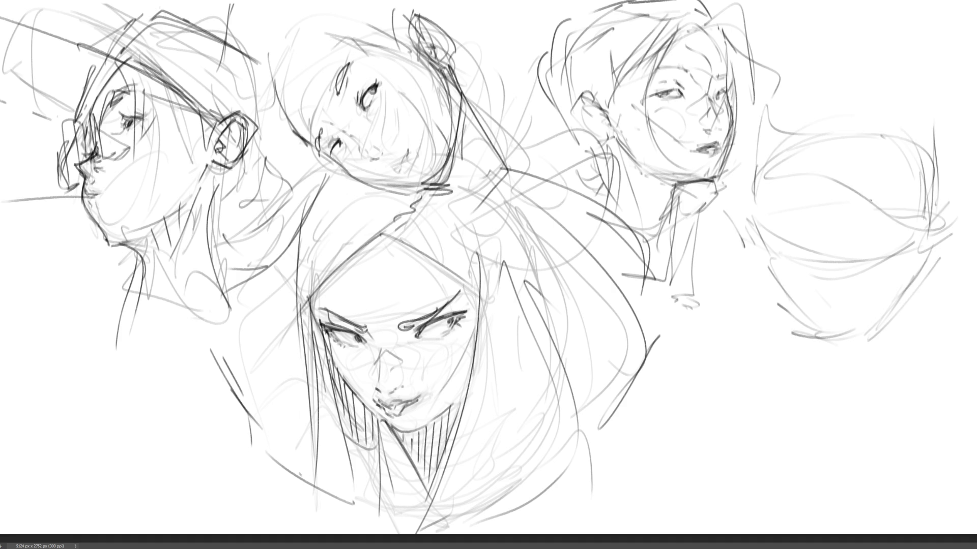
{"action": "left_click_drag", "start_coordinate": [763, 214], "coordinate": [805, 207]}
{"action": "mouse_move", "coordinate": [796, 169]}
{"action": "left_mouse_down"}
{"action": "mouse_move", "coordinate": [807, 192]}
{"action": "mouse_move", "coordinate": [906, 200]}
{"action": "left_mouse_up"}
- Mark the far-right face's features: a hooked top stroke, feature dashes, nose and ear
{"action": "left_click_drag", "start_coordinate": [864, 146], "coordinate": [876, 128]}
{"action": "left_click_drag", "start_coordinate": [893, 205], "coordinate": [901, 202]}
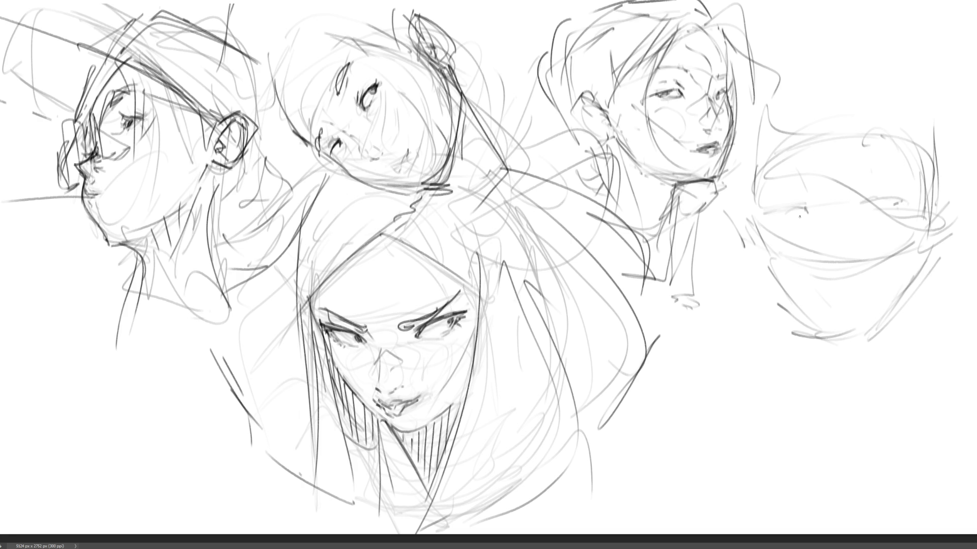
{"action": "left_click_drag", "start_coordinate": [790, 214], "coordinate": [807, 210]}
{"action": "mouse_move", "coordinate": [824, 241]}
{"action": "left_mouse_down"}
{"action": "mouse_move", "coordinate": [837, 257]}
{"action": "mouse_move", "coordinate": [826, 206]}
{"action": "mouse_move", "coordinate": [841, 225]}
{"action": "left_mouse_up"}
{"action": "mouse_move", "coordinate": [833, 243]}
{"action": "left_mouse_down"}
{"action": "mouse_move", "coordinate": [809, 222]}
{"action": "mouse_move", "coordinate": [847, 250]}
{"action": "mouse_move", "coordinate": [823, 286]}
{"action": "left_mouse_up"}
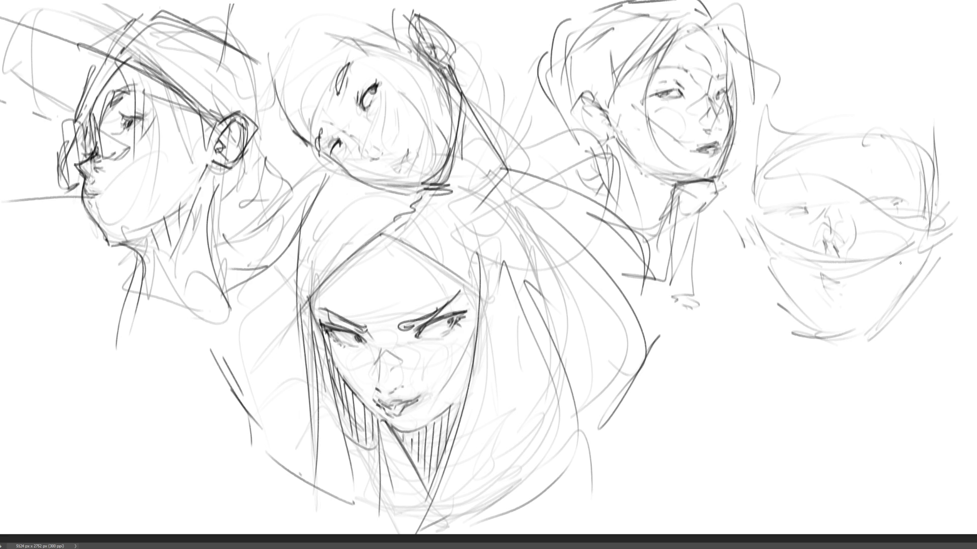
{"action": "mouse_move", "coordinate": [948, 220]}
{"action": "left_mouse_down"}
{"action": "mouse_move", "coordinate": [963, 239]}
{"action": "mouse_move", "coordinate": [935, 280]}
{"action": "left_mouse_up"}
- Outline the far-right face's left side and lower contour, deepening its curve
{"action": "left_click_drag", "start_coordinate": [747, 228], "coordinate": [744, 245]}
{"action": "mouse_move", "coordinate": [764, 261]}
{"action": "left_mouse_down"}
{"action": "mouse_move", "coordinate": [767, 289]}
{"action": "mouse_move", "coordinate": [853, 335]}
{"action": "left_mouse_up"}
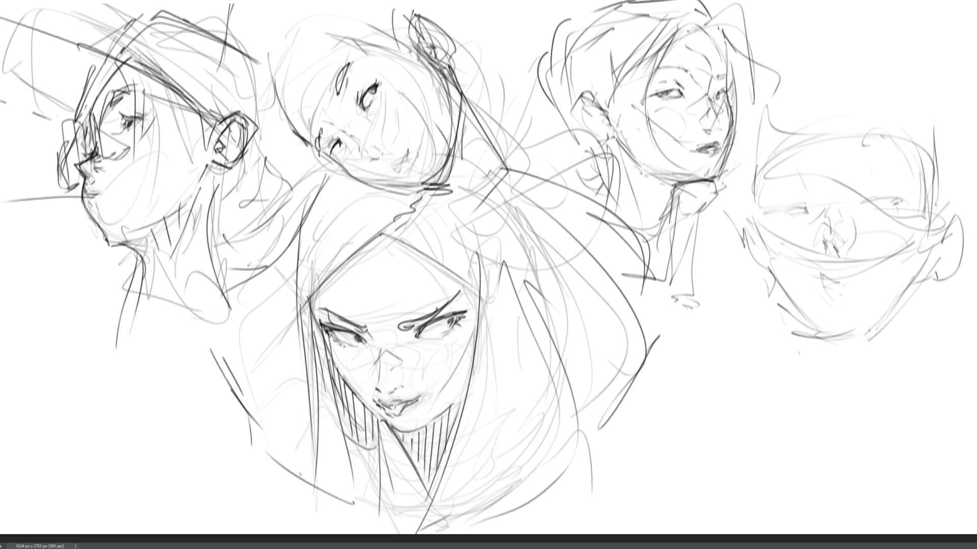
{"action": "left_click_drag", "start_coordinate": [928, 263], "coordinate": [882, 340]}
{"action": "left_click_drag", "start_coordinate": [813, 344], "coordinate": [883, 337]}
{"action": "left_click_drag", "start_coordinate": [766, 263], "coordinate": [824, 331]}
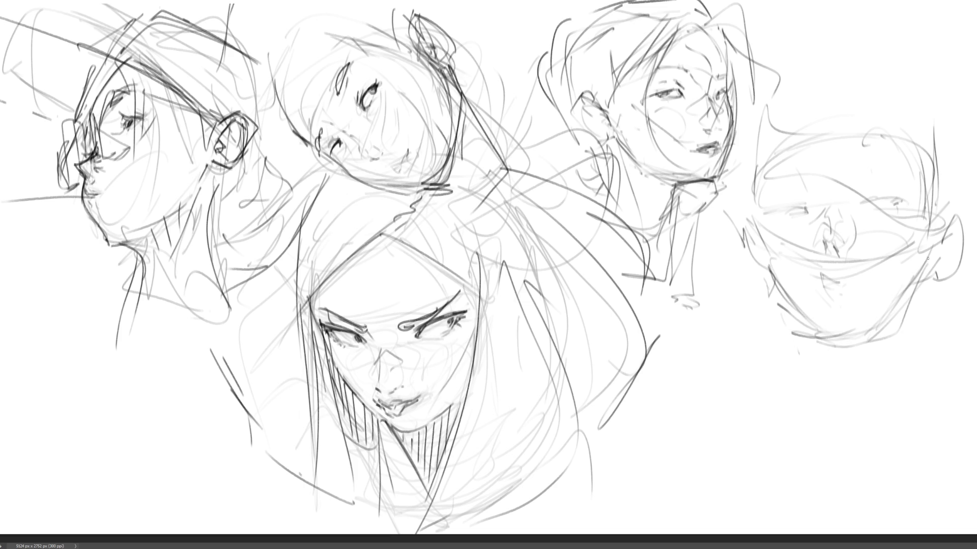
{"action": "left_click_drag", "start_coordinate": [928, 258], "coordinate": [831, 350]}
{"action": "mouse_move", "coordinate": [771, 278]}
{"action": "left_mouse_down"}
{"action": "mouse_move", "coordinate": [778, 300]}
{"action": "mouse_move", "coordinate": [833, 346]}
{"action": "mouse_move", "coordinate": [815, 336]}
{"action": "left_mouse_up"}
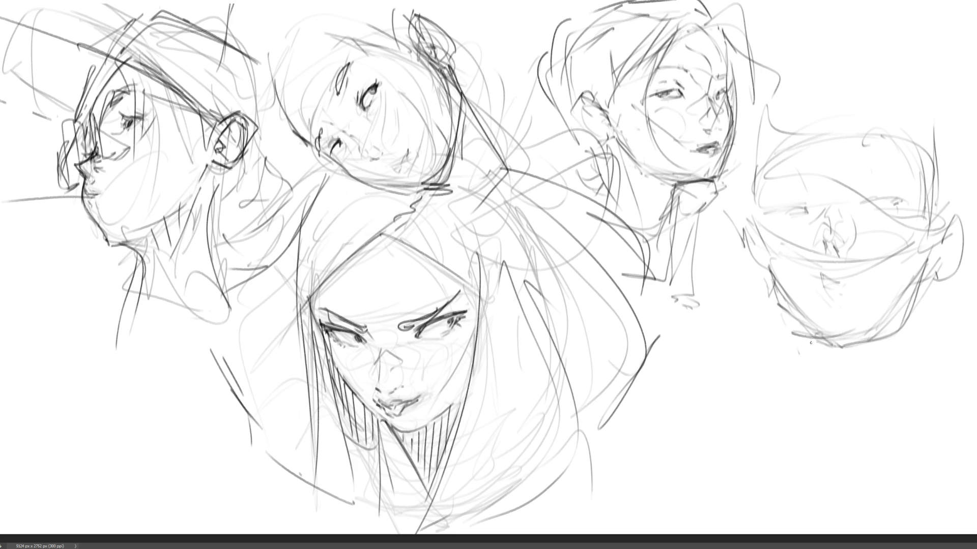
- Draw the long tapering V-shaped neck below the chin and close it with side lines
{"action": "mouse_move", "coordinate": [869, 371]}
{"action": "left_mouse_down"}
{"action": "mouse_move", "coordinate": [808, 358]}
{"action": "mouse_move", "coordinate": [827, 433]}
{"action": "left_mouse_up"}
{"action": "mouse_move", "coordinate": [797, 344]}
{"action": "left_mouse_down"}
{"action": "mouse_move", "coordinate": [825, 424]}
{"action": "mouse_move", "coordinate": [856, 348]}
{"action": "left_mouse_up"}
{"action": "left_click_drag", "start_coordinate": [913, 308], "coordinate": [901, 443]}
{"action": "mouse_move", "coordinate": [812, 337]}
{"action": "left_mouse_down"}
{"action": "mouse_move", "coordinate": [827, 366]}
{"action": "mouse_move", "coordinate": [895, 322]}
{"action": "mouse_move", "coordinate": [866, 422]}
{"action": "left_mouse_up"}
{"action": "left_click_drag", "start_coordinate": [808, 343], "coordinate": [864, 407]}
{"action": "left_click_drag", "start_coordinate": [895, 326], "coordinate": [863, 426]}
{"action": "left_click_drag", "start_coordinate": [926, 288], "coordinate": [891, 461]}
{"action": "left_click_drag", "start_coordinate": [836, 457], "coordinate": [891, 464]}
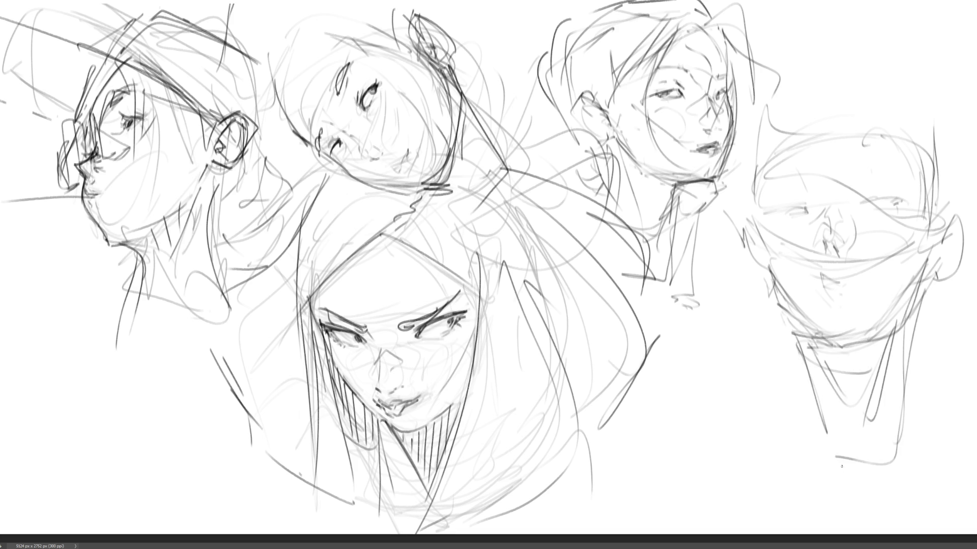
{"action": "left_click_drag", "start_coordinate": [825, 436], "coordinate": [844, 470]}
{"action": "mouse_move", "coordinate": [801, 323]}
{"action": "left_mouse_down"}
{"action": "mouse_move", "coordinate": [801, 362]}
{"action": "mouse_move", "coordinate": [900, 440]}
{"action": "left_mouse_up"}
{"action": "left_click_drag", "start_coordinate": [919, 366], "coordinate": [911, 397]}
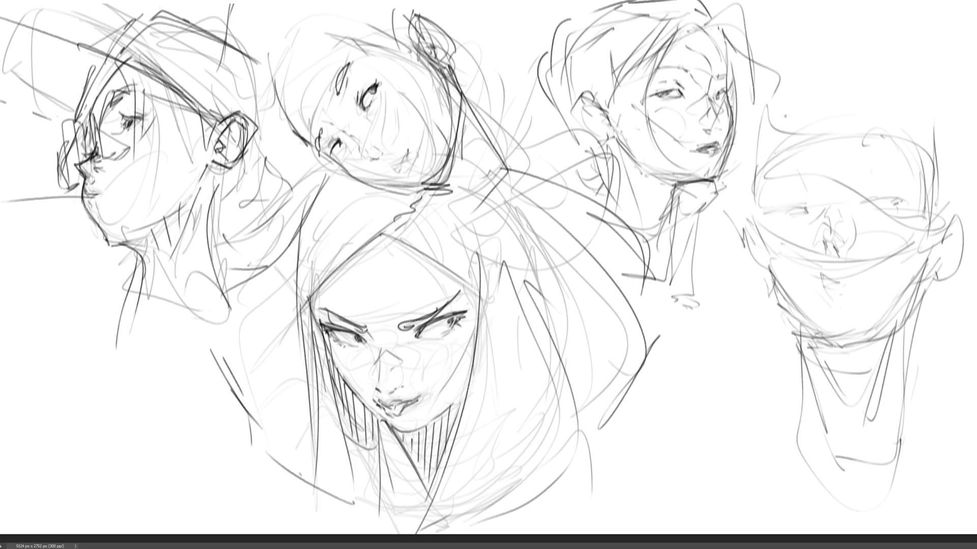
- Draw an arched top over the far-right head and extend its top and side edges
{"action": "mouse_move", "coordinate": [836, 72]}
{"action": "left_mouse_down"}
{"action": "mouse_move", "coordinate": [762, 107]}
{"action": "mouse_move", "coordinate": [912, 130]}
{"action": "left_mouse_up"}
{"action": "mouse_move", "coordinate": [881, 74]}
{"action": "left_mouse_down"}
{"action": "mouse_move", "coordinate": [937, 163]}
{"action": "mouse_move", "coordinate": [919, 108]}
{"action": "left_mouse_up"}
{"action": "mouse_move", "coordinate": [848, 74]}
{"action": "left_mouse_down"}
{"action": "mouse_move", "coordinate": [770, 96]}
{"action": "mouse_move", "coordinate": [751, 182]}
{"action": "left_mouse_up"}
{"action": "left_click_drag", "start_coordinate": [943, 104], "coordinate": [952, 147]}
{"action": "left_click_drag", "start_coordinate": [947, 163], "coordinate": [951, 227]}
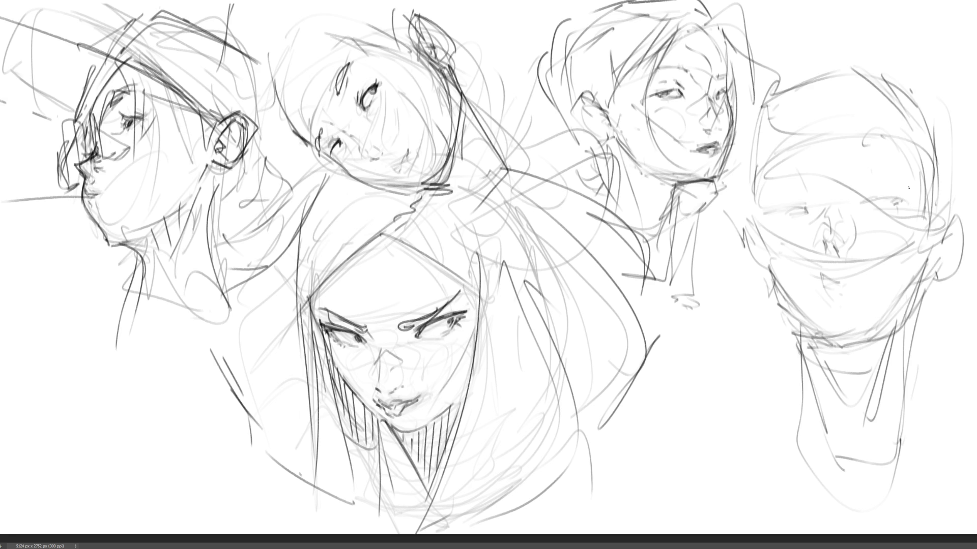
{"action": "mouse_move", "coordinate": [764, 158]}
{"action": "left_mouse_down"}
{"action": "mouse_move", "coordinate": [836, 122]}
{"action": "mouse_move", "coordinate": [928, 114]}
{"action": "left_mouse_up"}
{"action": "left_click_drag", "start_coordinate": [921, 146], "coordinate": [930, 156]}
{"action": "left_click_drag", "start_coordinate": [812, 136], "coordinate": [872, 121]}
{"action": "mouse_move", "coordinate": [812, 135]}
{"action": "left_mouse_down"}
{"action": "mouse_move", "coordinate": [756, 182]}
{"action": "mouse_move", "coordinate": [750, 126]}
{"action": "mouse_move", "coordinate": [878, 72]}
{"action": "mouse_move", "coordinate": [930, 139]}
{"action": "left_mouse_up"}
- Darken the head's top rim, right edge and left outline
{"action": "mouse_move", "coordinate": [849, 76]}
{"action": "left_mouse_down"}
{"action": "mouse_move", "coordinate": [871, 120]}
{"action": "mouse_move", "coordinate": [918, 138]}
{"action": "left_mouse_up"}
{"action": "left_click_drag", "start_coordinate": [892, 76], "coordinate": [941, 162]}
{"action": "left_click_drag", "start_coordinate": [930, 117], "coordinate": [938, 174]}
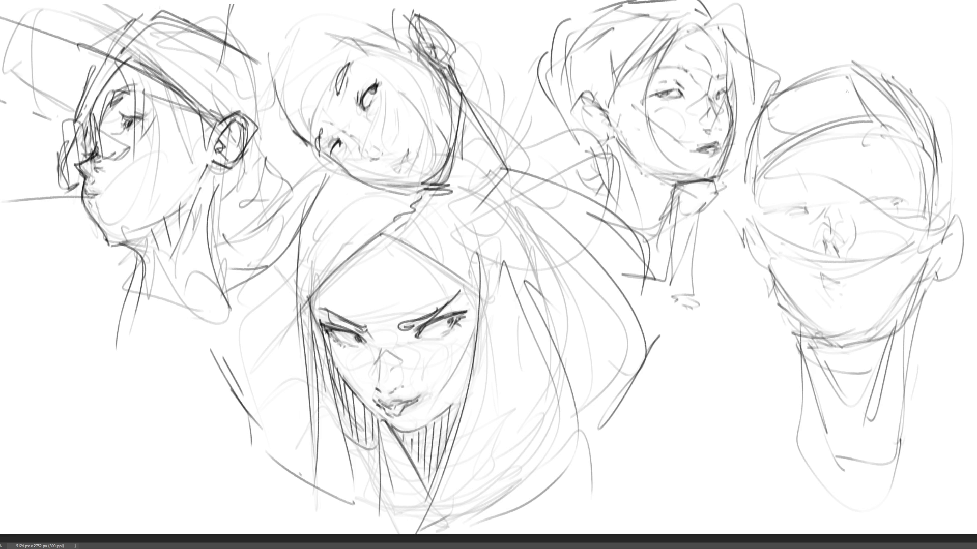
{"action": "mouse_move", "coordinate": [859, 60]}
{"action": "left_mouse_down"}
{"action": "mouse_move", "coordinate": [770, 87]}
{"action": "mouse_move", "coordinate": [741, 173]}
{"action": "left_mouse_up"}
{"action": "left_click_drag", "start_coordinate": [778, 78], "coordinate": [758, 158]}
{"action": "left_click_drag", "start_coordinate": [763, 92], "coordinate": [750, 190]}
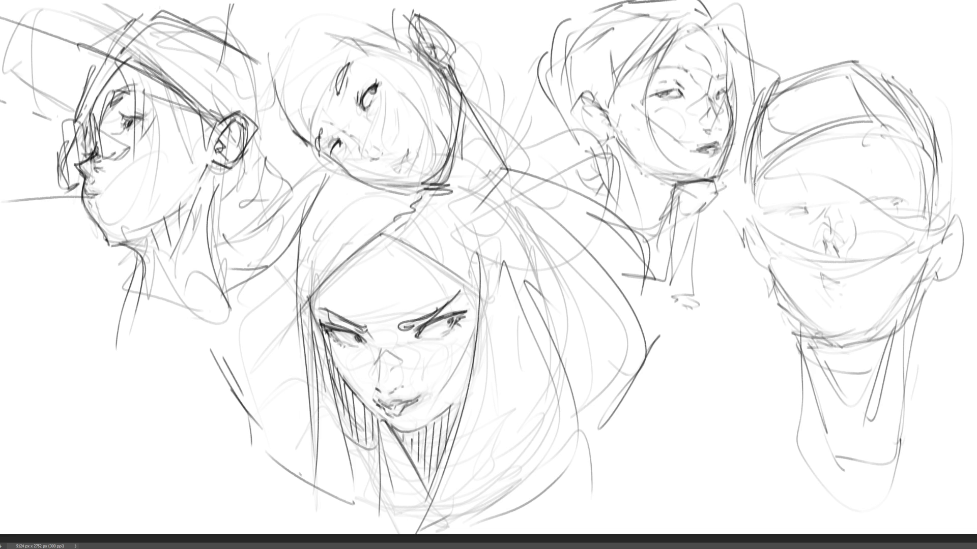
{"action": "mouse_move", "coordinate": [754, 234]}
{"action": "left_mouse_down"}
{"action": "mouse_move", "coordinate": [749, 185]}
{"action": "mouse_move", "coordinate": [761, 263]}
{"action": "left_mouse_up"}
- Add long hair lines, a shoulder curve and the right figure's chest contour
{"action": "left_click_drag", "start_coordinate": [757, 105], "coordinate": [703, 273]}
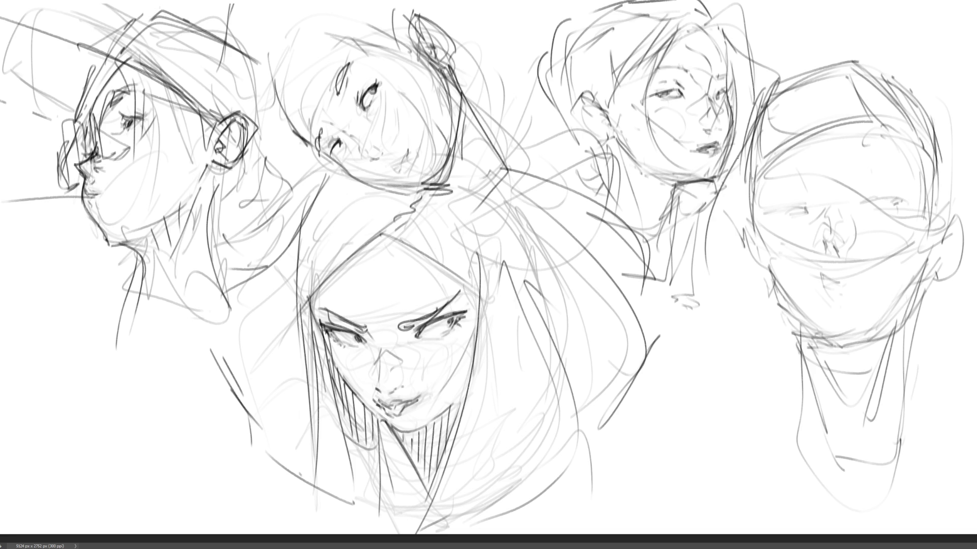
{"action": "mouse_move", "coordinate": [774, 85]}
{"action": "left_mouse_down"}
{"action": "mouse_move", "coordinate": [706, 232]}
{"action": "mouse_move", "coordinate": [683, 324]}
{"action": "mouse_move", "coordinate": [749, 320]}
{"action": "left_mouse_up"}
{"action": "left_click_drag", "start_coordinate": [738, 167], "coordinate": [765, 316]}
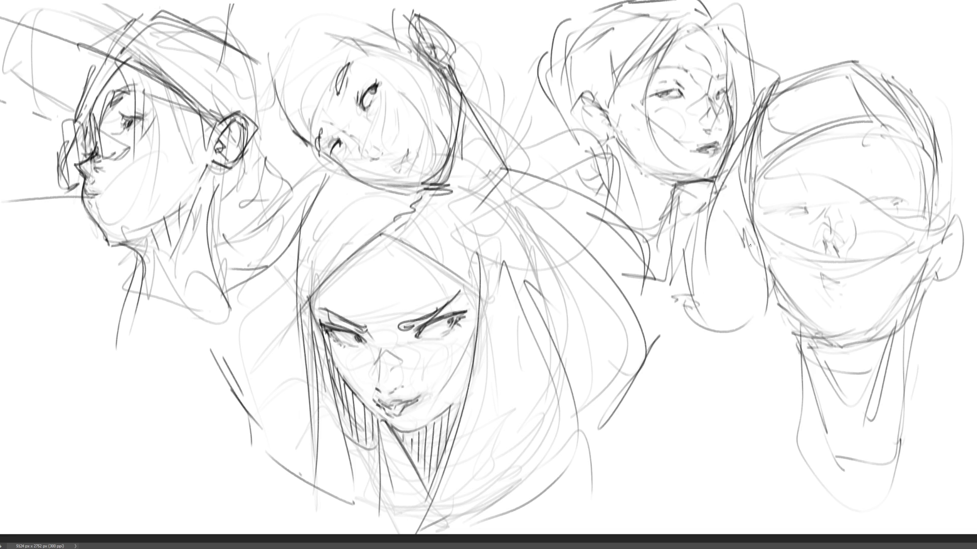
{"action": "mouse_move", "coordinate": [741, 202]}
{"action": "left_mouse_down"}
{"action": "mouse_move", "coordinate": [788, 318]}
{"action": "mouse_move", "coordinate": [705, 346]}
{"action": "left_mouse_up"}
{"action": "mouse_move", "coordinate": [784, 326]}
{"action": "left_mouse_down"}
{"action": "mouse_move", "coordinate": [721, 342]}
{"action": "mouse_move", "coordinate": [779, 348]}
{"action": "left_mouse_up"}
- Draw collar lines and long lines with a hook and diagonal down the figure's right side
{"action": "left_click_drag", "start_coordinate": [723, 358], "coordinate": [815, 356]}
{"action": "mouse_move", "coordinate": [895, 331]}
{"action": "left_mouse_down"}
{"action": "mouse_move", "coordinate": [935, 331]}
{"action": "mouse_move", "coordinate": [884, 345]}
{"action": "left_mouse_up"}
{"action": "left_click_drag", "start_coordinate": [968, 163], "coordinate": [975, 189]}
{"action": "left_click_drag", "start_coordinate": [919, 134], "coordinate": [936, 328]}
{"action": "left_click_drag", "start_coordinate": [933, 325], "coordinate": [976, 337]}
{"action": "left_click_drag", "start_coordinate": [934, 102], "coordinate": [976, 168]}
- Extend the lines down the right figure's side and lower right
{"action": "left_click_drag", "start_coordinate": [975, 323], "coordinate": [951, 340]}
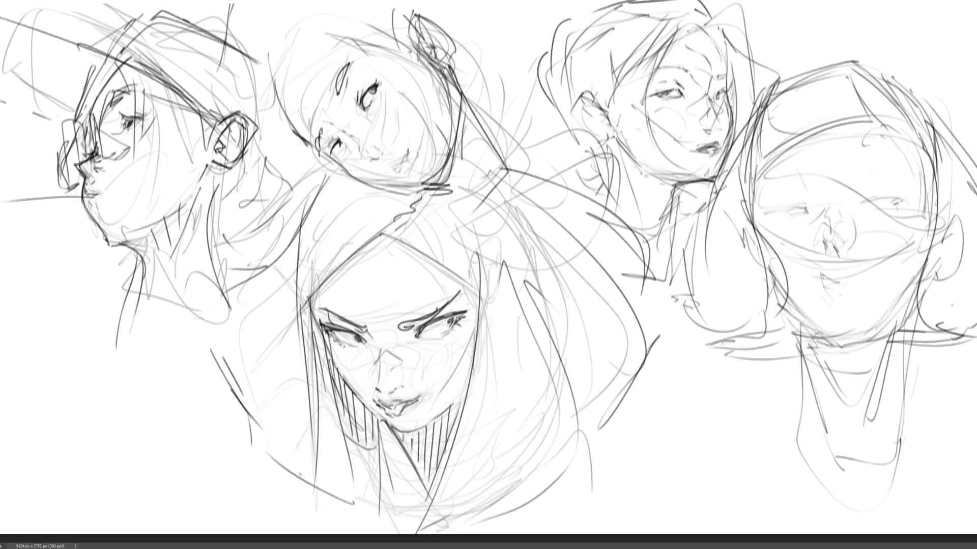
{"action": "left_click_drag", "start_coordinate": [917, 124], "coordinate": [933, 229]}
{"action": "mouse_move", "coordinate": [885, 117]}
{"action": "left_mouse_down"}
{"action": "mouse_move", "coordinate": [922, 173]}
{"action": "mouse_move", "coordinate": [934, 345]}
{"action": "left_mouse_up"}
{"action": "left_click_drag", "start_coordinate": [944, 306], "coordinate": [965, 323]}
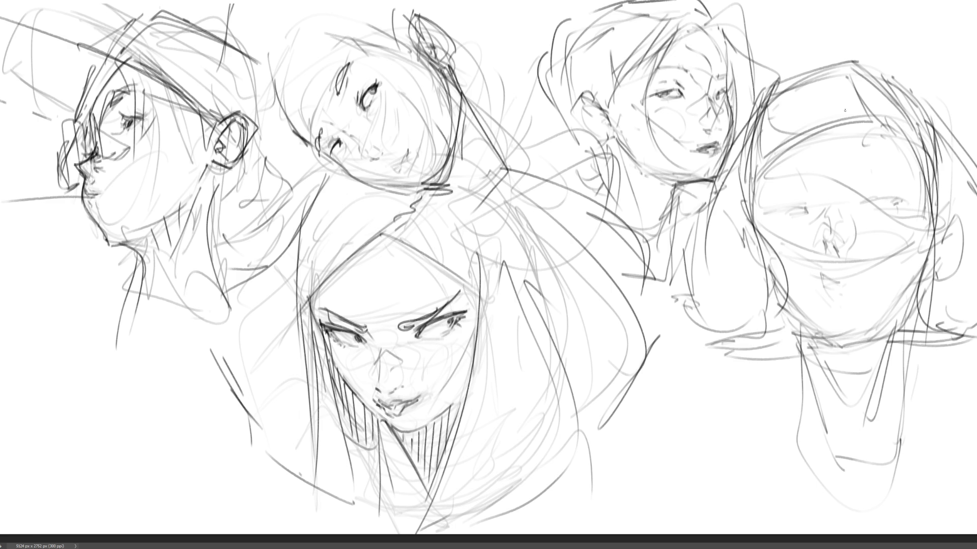
- Sketch the rightmost face's eyebrows and both eye lines
{"action": "left_click_drag", "start_coordinate": [853, 146], "coordinate": [899, 142]}
{"action": "left_click_drag", "start_coordinate": [795, 151], "coordinate": [774, 160]}
{"action": "left_click_drag", "start_coordinate": [859, 145], "coordinate": [874, 136]}
{"action": "mouse_move", "coordinate": [863, 203]}
{"action": "left_mouse_down"}
{"action": "mouse_move", "coordinate": [913, 195]}
{"action": "mouse_move", "coordinate": [882, 201]}
{"action": "mouse_move", "coordinate": [871, 175]}
{"action": "left_mouse_up"}
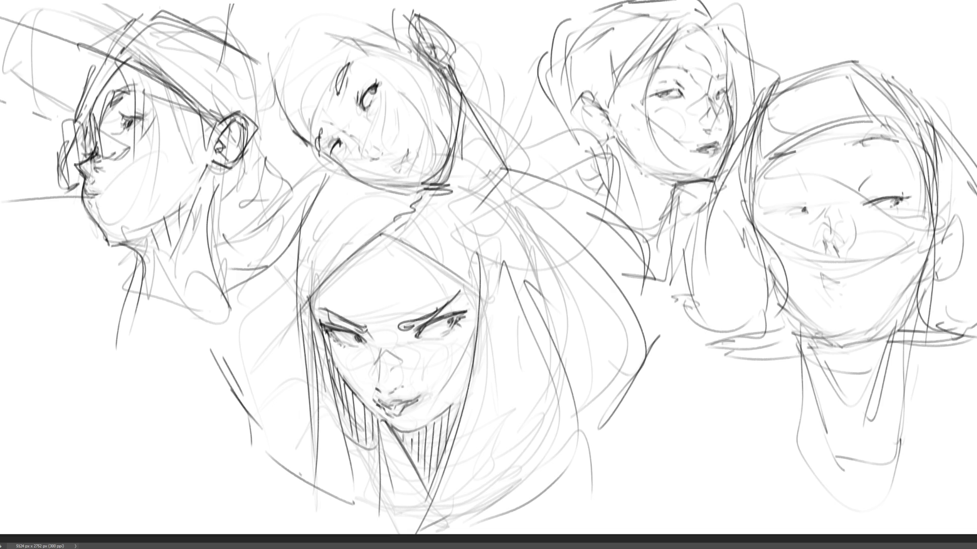
{"action": "mouse_move", "coordinate": [778, 212]}
{"action": "left_mouse_down"}
{"action": "mouse_move", "coordinate": [808, 207]}
{"action": "mouse_move", "coordinate": [790, 209]}
{"action": "left_mouse_up"}
{"action": "left_click_drag", "start_coordinate": [766, 214], "coordinate": [795, 208]}
- Outline the rightmost face's nose, its bridge and the lines around the upper mouth
{"action": "mouse_move", "coordinate": [838, 248]}
{"action": "left_mouse_down"}
{"action": "mouse_move", "coordinate": [843, 256]}
{"action": "mouse_move", "coordinate": [829, 261]}
{"action": "mouse_move", "coordinate": [865, 251]}
{"action": "mouse_move", "coordinate": [847, 252]}
{"action": "left_mouse_up"}
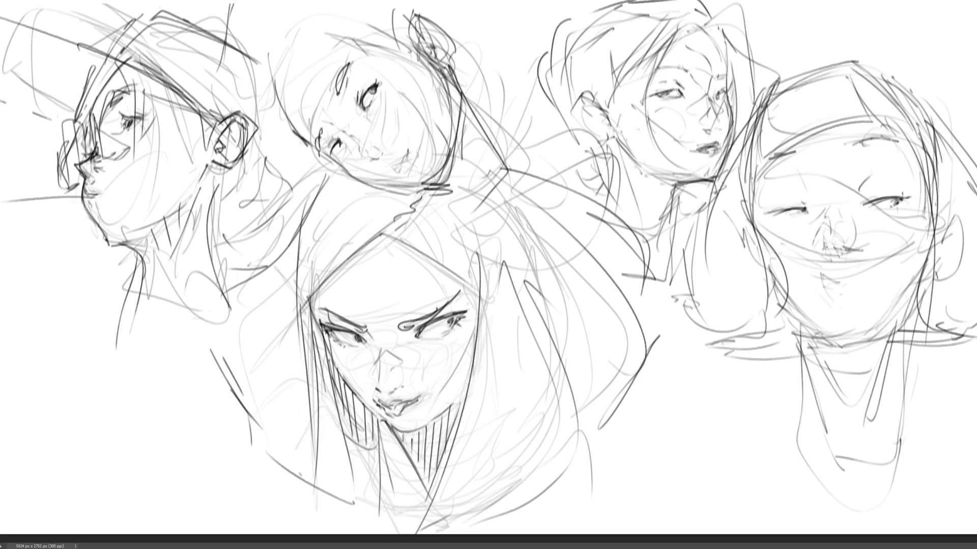
{"action": "mouse_move", "coordinate": [825, 218]}
{"action": "left_mouse_down"}
{"action": "mouse_move", "coordinate": [813, 230]}
{"action": "mouse_move", "coordinate": [853, 257]}
{"action": "mouse_move", "coordinate": [824, 259]}
{"action": "left_mouse_up"}
{"action": "mouse_move", "coordinate": [831, 207]}
{"action": "left_mouse_down"}
{"action": "mouse_move", "coordinate": [823, 259]}
{"action": "mouse_move", "coordinate": [855, 250]}
{"action": "mouse_move", "coordinate": [812, 248]}
{"action": "mouse_move", "coordinate": [841, 265]}
{"action": "left_mouse_up"}
{"action": "mouse_move", "coordinate": [849, 237]}
{"action": "left_mouse_down"}
{"action": "mouse_move", "coordinate": [857, 260]}
{"action": "mouse_move", "coordinate": [841, 227]}
{"action": "mouse_move", "coordinate": [853, 232]}
{"action": "mouse_move", "coordinate": [833, 220]}
{"action": "left_mouse_up"}
{"action": "mouse_move", "coordinate": [827, 209]}
{"action": "left_mouse_down"}
{"action": "mouse_move", "coordinate": [808, 229]}
{"action": "mouse_move", "coordinate": [849, 226]}
{"action": "left_mouse_up"}
{"action": "mouse_move", "coordinate": [844, 208]}
{"action": "left_mouse_down"}
{"action": "mouse_move", "coordinate": [863, 239]}
{"action": "mouse_move", "coordinate": [839, 191]}
{"action": "left_mouse_up"}
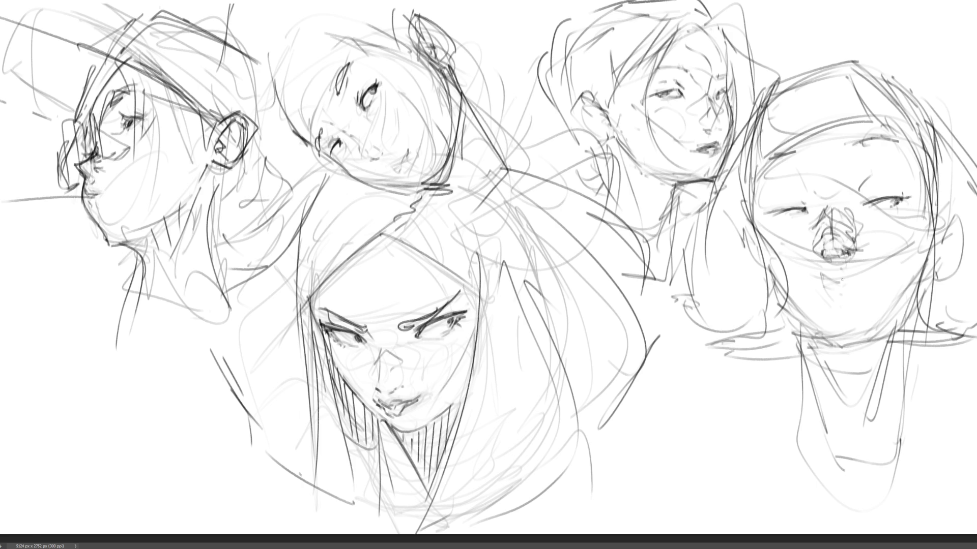
- Draw the lips and a round chin, undoing one upper-lip stroke, and reinforce the jaw
{"action": "mouse_move", "coordinate": [820, 276]}
{"action": "left_mouse_down"}
{"action": "mouse_move", "coordinate": [858, 279]}
{"action": "mouse_move", "coordinate": [825, 287]}
{"action": "mouse_move", "coordinate": [867, 275]}
{"action": "mouse_move", "coordinate": [823, 285]}
{"action": "left_mouse_up"}
{"action": "left_click_drag", "start_coordinate": [828, 270], "coordinate": [848, 283]}
{"action": "mouse_move", "coordinate": [850, 275]}
{"action": "left_mouse_down"}
{"action": "mouse_move", "coordinate": [832, 267]}
{"action": "mouse_move", "coordinate": [848, 274]}
{"action": "mouse_move", "coordinate": [812, 280]}
{"action": "mouse_move", "coordinate": [867, 283]}
{"action": "left_mouse_up"}
{"action": "key", "text": "ctrl+z"}
{"action": "left_click_drag", "start_coordinate": [824, 312], "coordinate": [830, 304]}
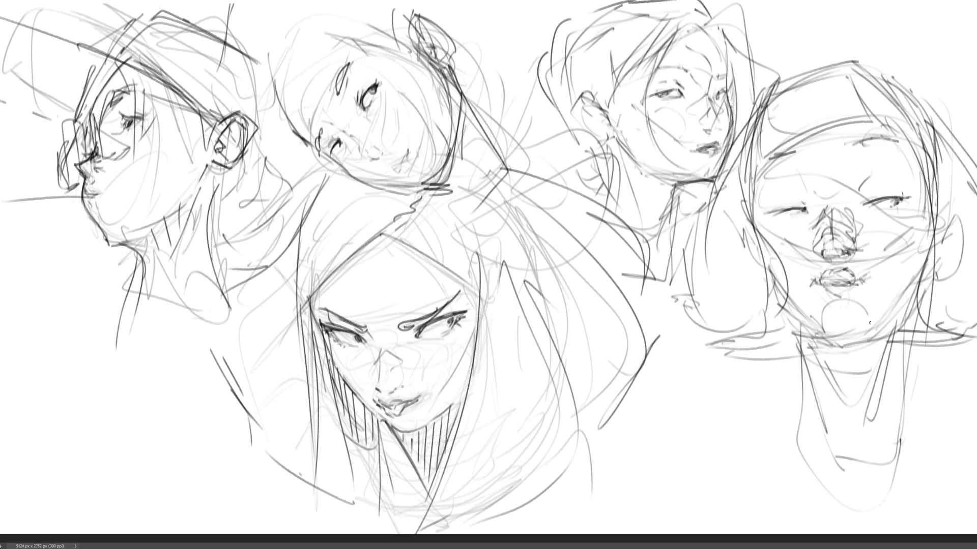
{"action": "left_click_drag", "start_coordinate": [845, 372], "coordinate": [904, 334]}
{"action": "mouse_move", "coordinate": [919, 356]}
{"action": "left_mouse_down"}
{"action": "mouse_move", "coordinate": [913, 308]}
{"action": "mouse_move", "coordinate": [903, 391]}
{"action": "left_mouse_up"}
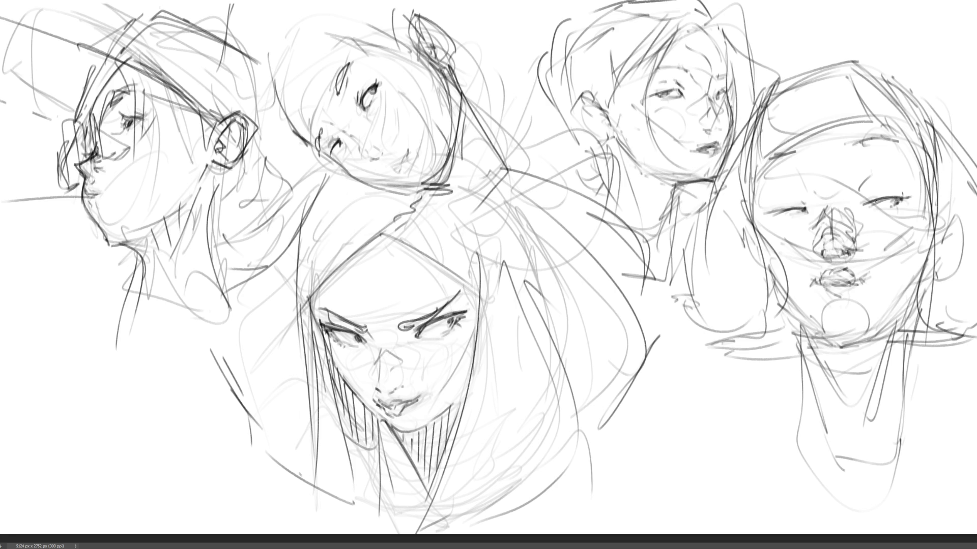
- Darken both eyes and eyebrows on the rightmost face
{"action": "left_click_drag", "start_coordinate": [869, 208], "coordinate": [903, 204]}
{"action": "mouse_move", "coordinate": [803, 212]}
{"action": "left_mouse_down"}
{"action": "mouse_move", "coordinate": [784, 218]}
{"action": "mouse_move", "coordinate": [803, 216]}
{"action": "left_mouse_up"}
{"action": "left_click_drag", "start_coordinate": [766, 212], "coordinate": [800, 208]}
{"action": "left_click_drag", "start_coordinate": [867, 201], "coordinate": [891, 199]}
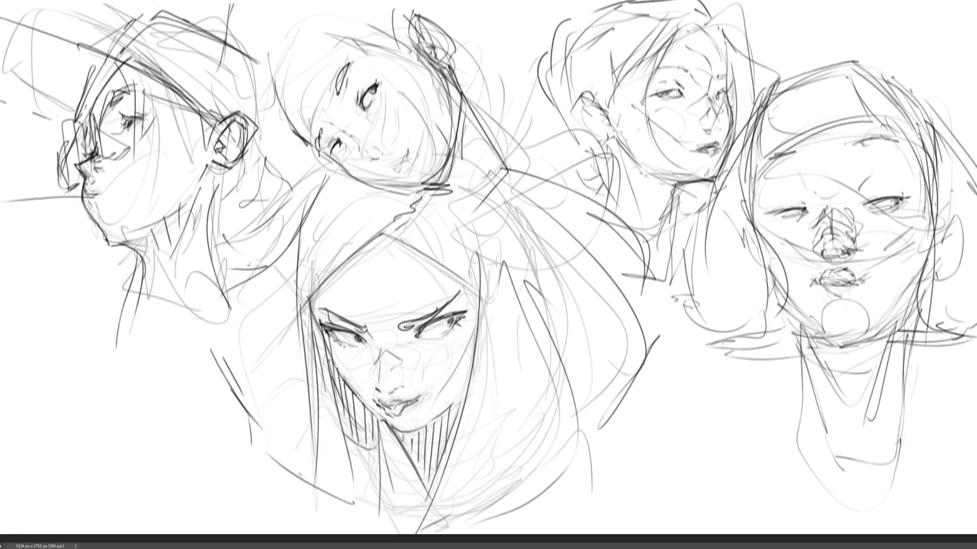
{"action": "left_click_drag", "start_coordinate": [862, 142], "coordinate": [897, 138]}
{"action": "left_click_drag", "start_coordinate": [752, 173], "coordinate": [837, 149]}
{"action": "left_click_drag", "start_coordinate": [903, 149], "coordinate": [923, 170]}
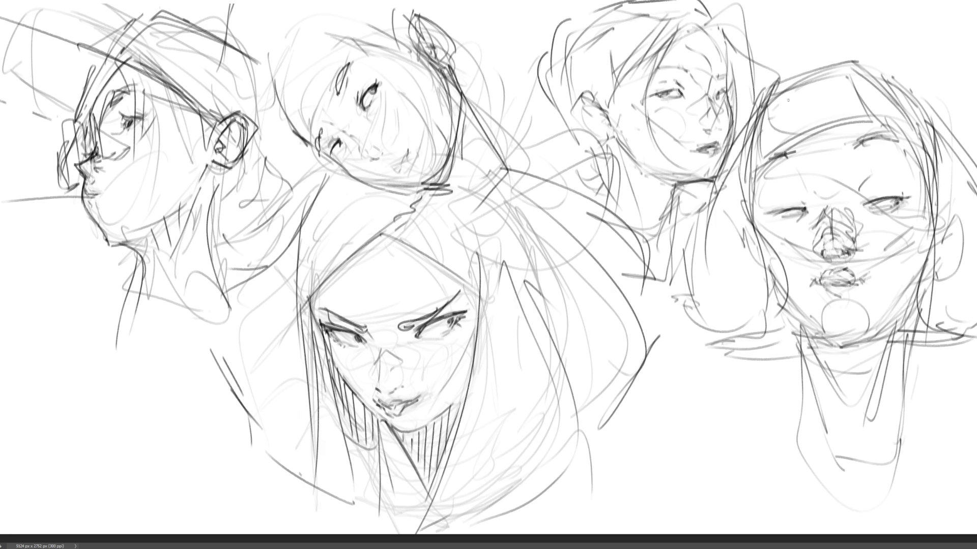
- Try long lines across the head, brow, chin and neck, then undo them
{"action": "left_click_drag", "start_coordinate": [767, 91], "coordinate": [823, 58]}
{"action": "mouse_move", "coordinate": [730, 112]}
{"action": "left_mouse_down"}
{"action": "mouse_move", "coordinate": [827, 69]}
{"action": "mouse_move", "coordinate": [913, 49]}
{"action": "left_mouse_up"}
{"action": "left_click_drag", "start_coordinate": [742, 174], "coordinate": [954, 110]}
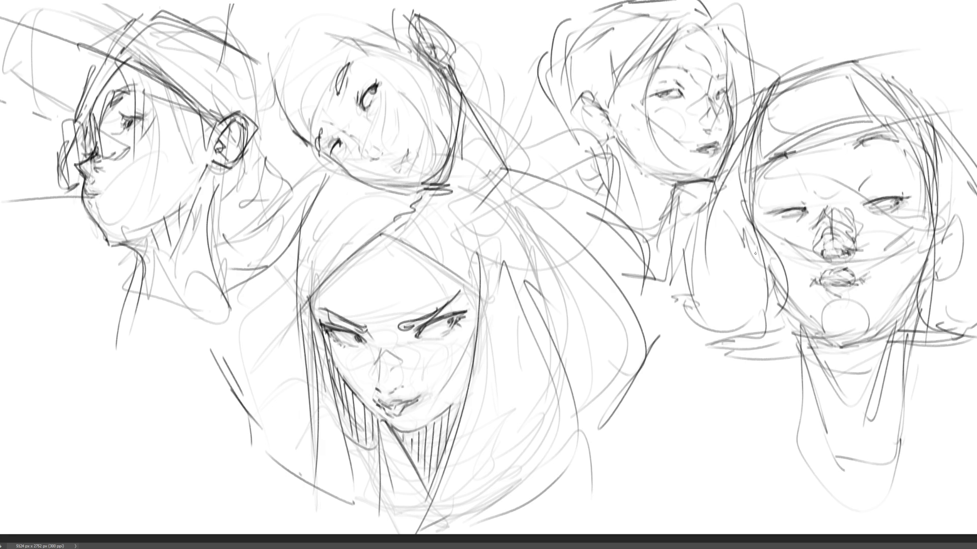
{"action": "left_click_drag", "start_coordinate": [710, 287], "coordinate": [971, 223]}
{"action": "left_click_drag", "start_coordinate": [680, 304], "coordinate": [974, 361]}
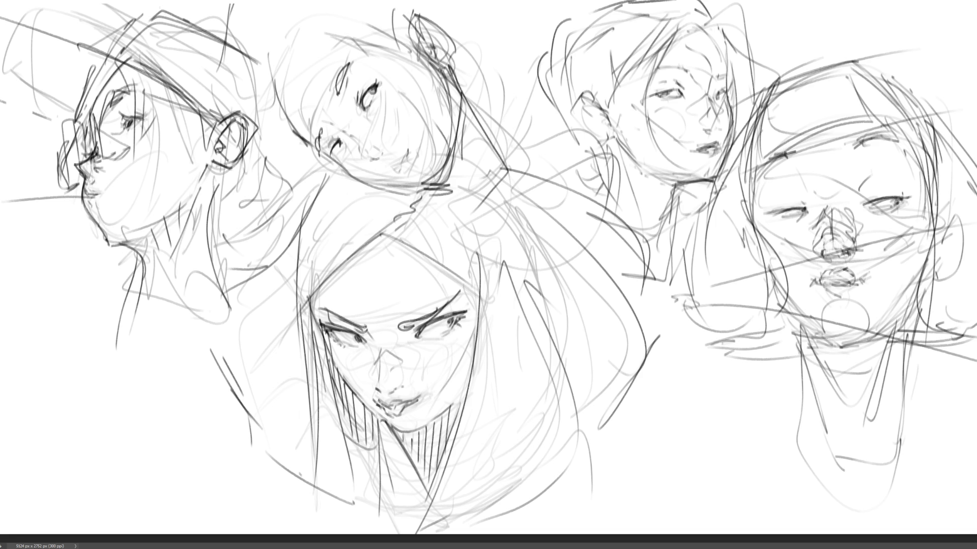
{"action": "key", "text": "ctrl+z"}
{"action": "key", "text": "ctrl+z"}
{"action": "key", "text": "ctrl+z"}
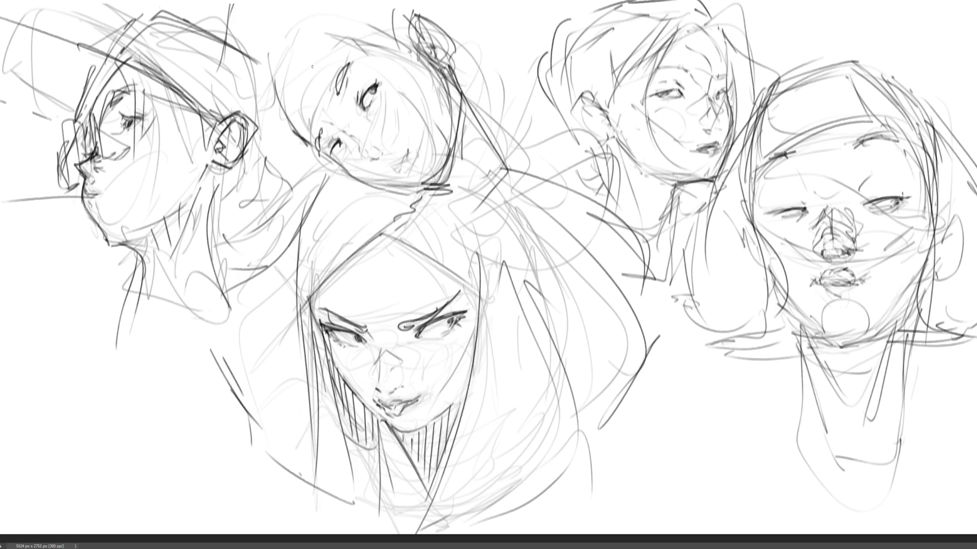
- Redraw and strengthen the top-middle head's left hair edge and top outline
{"action": "mouse_move", "coordinate": [283, 114]}
{"action": "left_mouse_down"}
{"action": "mouse_move", "coordinate": [304, 141]}
{"action": "mouse_move", "coordinate": [307, 61]}
{"action": "left_mouse_up"}
{"action": "key", "text": "ctrl+z"}
{"action": "key", "text": "ctrl+z"}
{"action": "mouse_move", "coordinate": [271, 109]}
{"action": "left_mouse_down"}
{"action": "mouse_move", "coordinate": [286, 68]}
{"action": "mouse_move", "coordinate": [281, 120]}
{"action": "left_mouse_up"}
{"action": "mouse_move", "coordinate": [278, 109]}
{"action": "left_mouse_down"}
{"action": "mouse_move", "coordinate": [311, 47]}
{"action": "mouse_move", "coordinate": [334, 35]}
{"action": "mouse_move", "coordinate": [349, 41]}
{"action": "left_mouse_up"}
{"action": "mouse_move", "coordinate": [371, 55]}
{"action": "left_mouse_down"}
{"action": "mouse_move", "coordinate": [391, 34]}
{"action": "mouse_move", "coordinate": [424, 61]}
{"action": "left_mouse_up"}
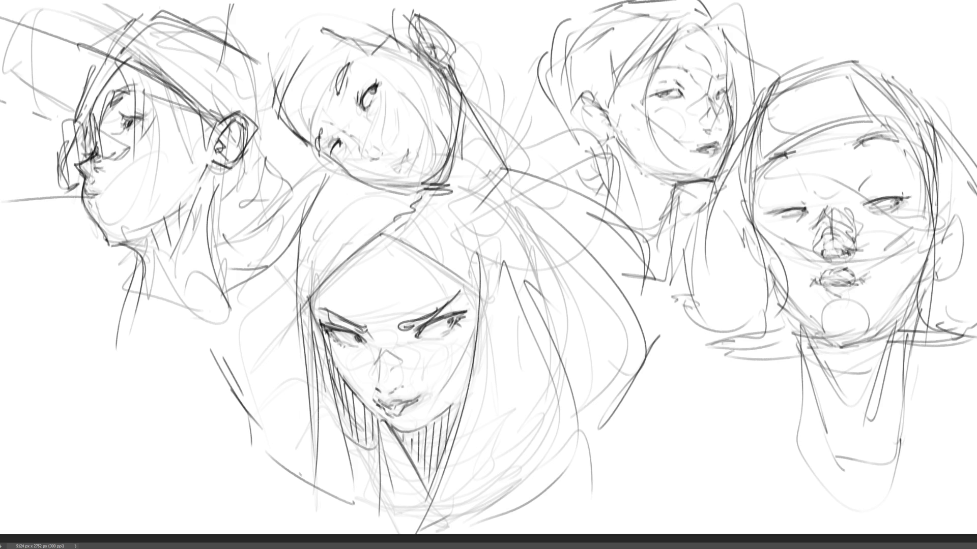
{"action": "left_click_drag", "start_coordinate": [293, 113], "coordinate": [262, 139]}
{"action": "left_click_drag", "start_coordinate": [285, 87], "coordinate": [268, 135]}
{"action": "left_click_drag", "start_coordinate": [272, 33], "coordinate": [263, 113]}
{"action": "left_click_drag", "start_coordinate": [308, 3], "coordinate": [350, 13]}
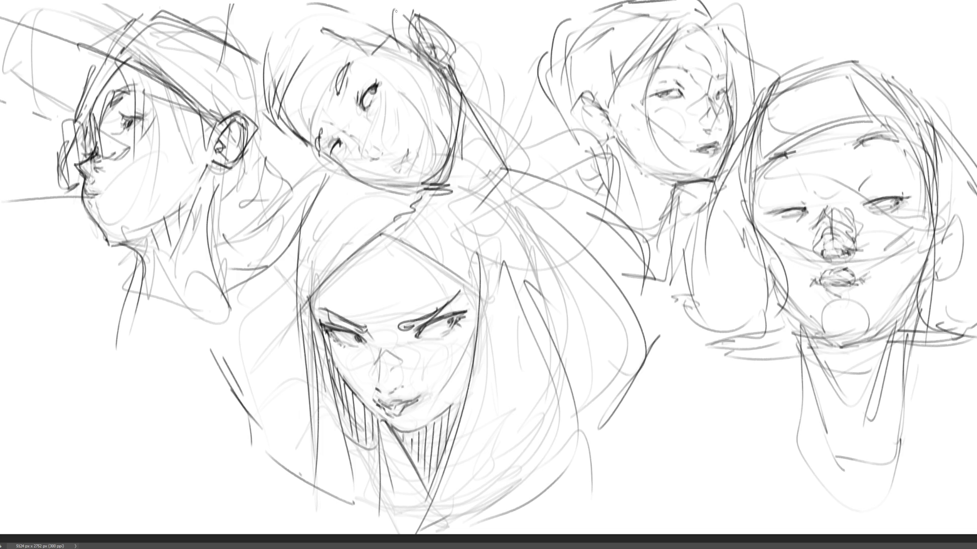
- Darken the top-middle face's mouth, cheek, jaw and right hair edge, plus the right face's nose
{"action": "left_click_drag", "start_coordinate": [337, 158], "coordinate": [382, 98]}
{"action": "mouse_move", "coordinate": [392, 83]}
{"action": "left_mouse_down"}
{"action": "mouse_move", "coordinate": [378, 113]}
{"action": "mouse_move", "coordinate": [386, 130]}
{"action": "left_mouse_up"}
{"action": "mouse_move", "coordinate": [369, 154]}
{"action": "left_mouse_down"}
{"action": "mouse_move", "coordinate": [341, 174]}
{"action": "mouse_move", "coordinate": [380, 98]}
{"action": "mouse_move", "coordinate": [382, 150]}
{"action": "mouse_move", "coordinate": [365, 158]}
{"action": "mouse_move", "coordinate": [413, 157]}
{"action": "left_mouse_up"}
{"action": "key", "text": "ctrl+z"}
{"action": "key", "text": "ctrl+z"}
{"action": "key", "text": "ctrl+z"}
{"action": "key", "text": "ctrl+z"}
{"action": "key", "text": "ctrl+z"}
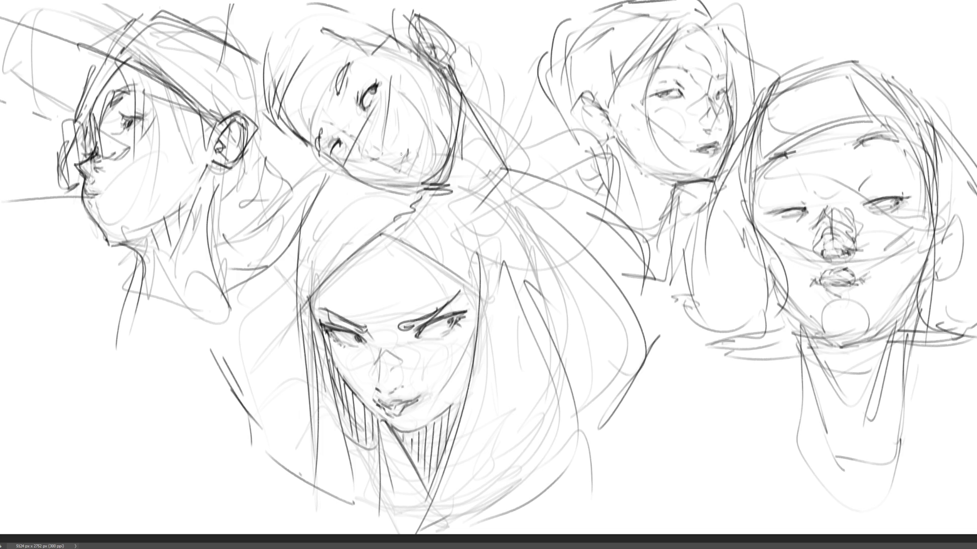
{"action": "left_click_drag", "start_coordinate": [330, 143], "coordinate": [373, 114]}
{"action": "left_click_drag", "start_coordinate": [359, 151], "coordinate": [448, 175]}
{"action": "left_click_drag", "start_coordinate": [328, 153], "coordinate": [416, 177]}
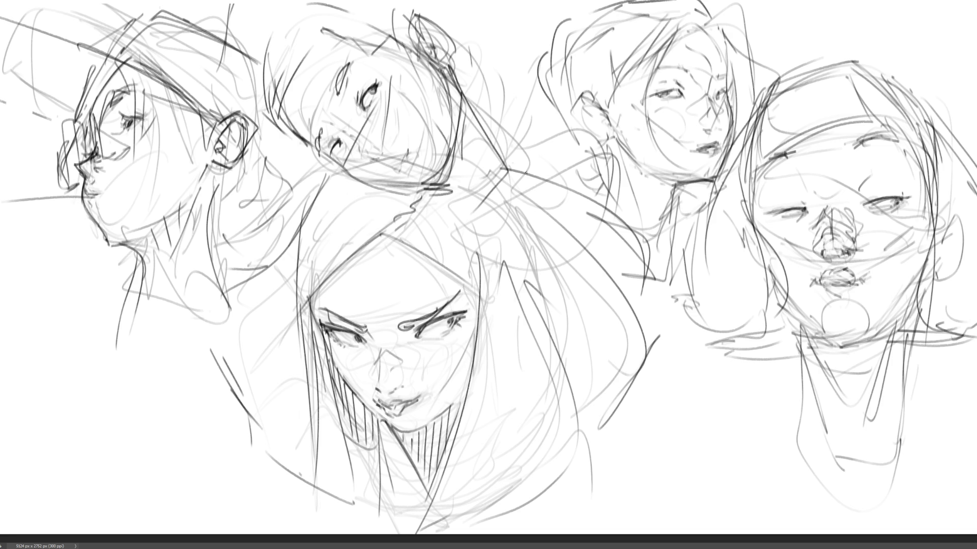
{"action": "left_click_drag", "start_coordinate": [400, 52], "coordinate": [420, 107]}
{"action": "left_click_drag", "start_coordinate": [443, 46], "coordinate": [484, 117]}
{"action": "mouse_move", "coordinate": [824, 218]}
{"action": "left_mouse_down"}
{"action": "mouse_move", "coordinate": [836, 214]}
{"action": "mouse_move", "coordinate": [815, 216]}
{"action": "mouse_move", "coordinate": [812, 203]}
{"action": "mouse_move", "coordinate": [760, 244]}
{"action": "mouse_move", "coordinate": [733, 183]}
{"action": "left_mouse_up"}
- Replace the old eye circle with two large round glasses lenses
{"action": "key", "text": "ctrl+z"}
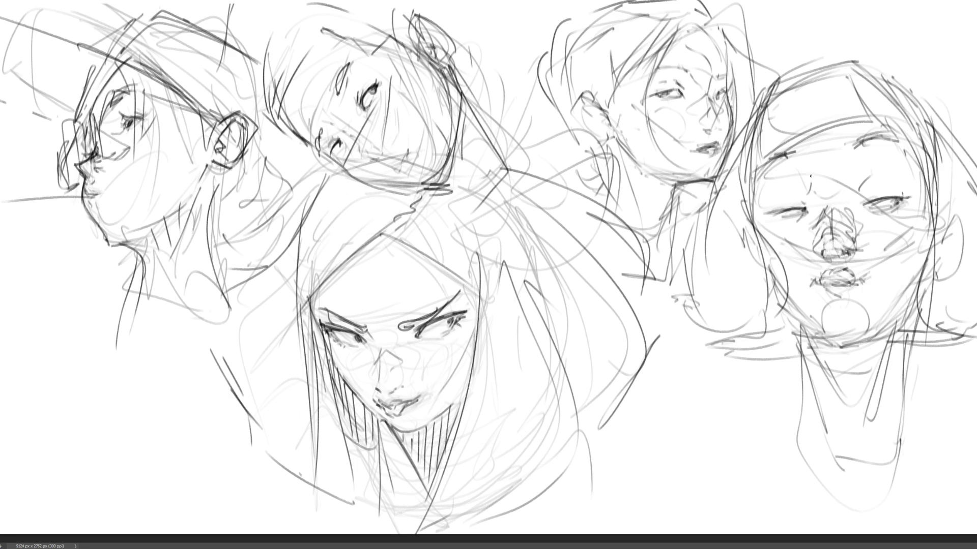
{"action": "mouse_move", "coordinate": [809, 163]}
{"action": "left_mouse_down"}
{"action": "mouse_move", "coordinate": [748, 204]}
{"action": "mouse_move", "coordinate": [814, 168]}
{"action": "mouse_move", "coordinate": [845, 200]}
{"action": "left_mouse_up"}
{"action": "mouse_move", "coordinate": [867, 147]}
{"action": "left_mouse_down"}
{"action": "mouse_move", "coordinate": [895, 235]}
{"action": "mouse_move", "coordinate": [943, 193]}
{"action": "left_mouse_up"}
{"action": "left_click_drag", "start_coordinate": [737, 218], "coordinate": [755, 243]}
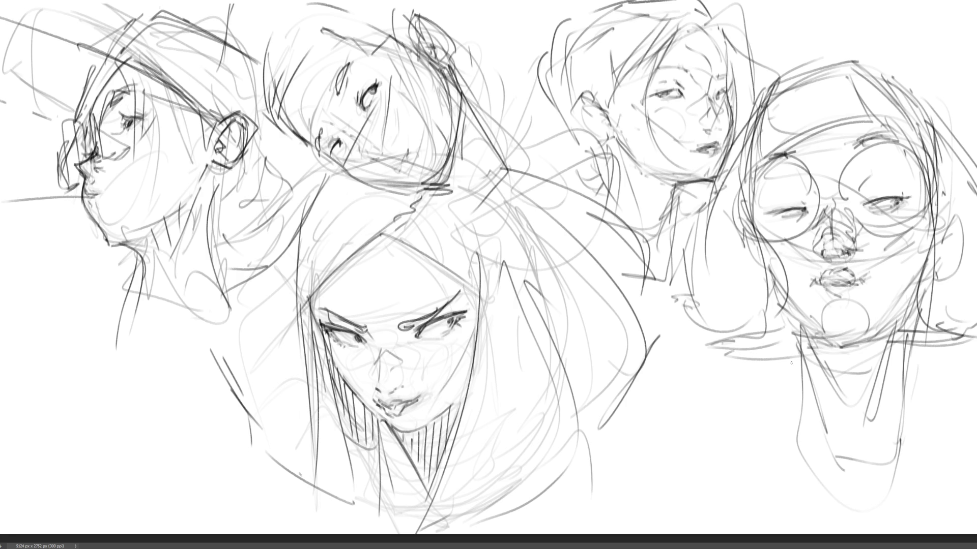
- Rework the mouth into dark shaded lips and paint nostrils under the nose
{"action": "left_click_drag", "start_coordinate": [827, 271], "coordinate": [883, 275]}
{"action": "mouse_move", "coordinate": [823, 284]}
{"action": "left_mouse_down"}
{"action": "mouse_move", "coordinate": [864, 289]}
{"action": "mouse_move", "coordinate": [878, 265]}
{"action": "mouse_move", "coordinate": [878, 287]}
{"action": "mouse_move", "coordinate": [845, 264]}
{"action": "mouse_move", "coordinate": [830, 277]}
{"action": "mouse_move", "coordinate": [885, 256]}
{"action": "mouse_move", "coordinate": [810, 277]}
{"action": "mouse_move", "coordinate": [829, 261]}
{"action": "mouse_move", "coordinate": [815, 256]}
{"action": "mouse_move", "coordinate": [875, 253]}
{"action": "mouse_move", "coordinate": [854, 277]}
{"action": "mouse_move", "coordinate": [825, 283]}
{"action": "mouse_move", "coordinate": [865, 284]}
{"action": "left_mouse_up"}
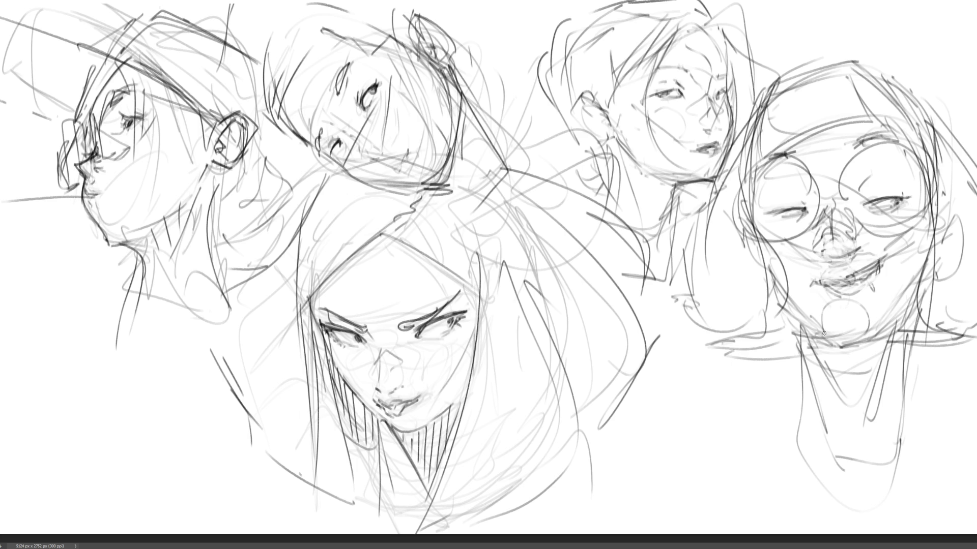
{"action": "mouse_move", "coordinate": [855, 274]}
{"action": "left_mouse_down"}
{"action": "mouse_move", "coordinate": [860, 289]}
{"action": "mouse_move", "coordinate": [827, 277]}
{"action": "mouse_move", "coordinate": [890, 252]}
{"action": "left_mouse_up"}
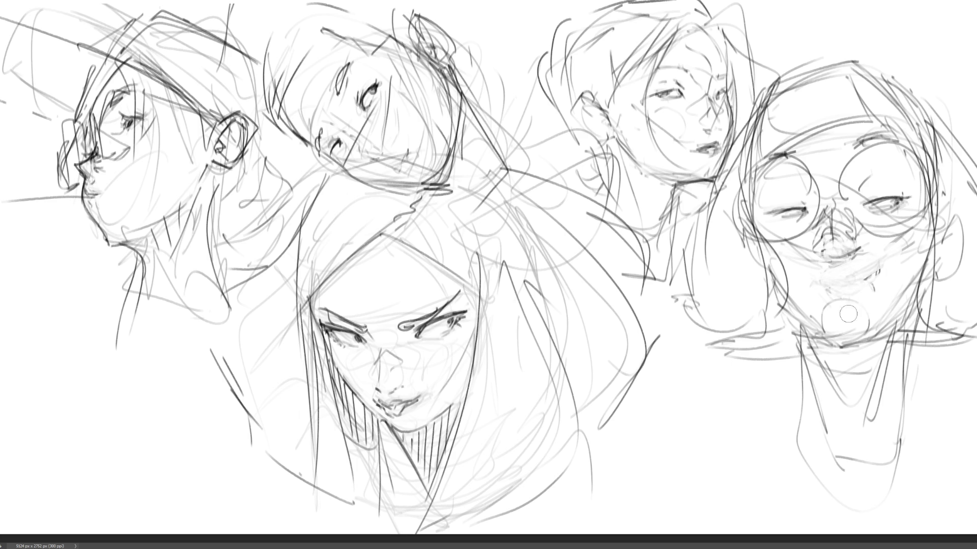
{"action": "mouse_move", "coordinate": [847, 314]}
{"action": "left_mouse_down"}
{"action": "mouse_move", "coordinate": [872, 290]}
{"action": "mouse_move", "coordinate": [844, 262]}
{"action": "mouse_move", "coordinate": [829, 266]}
{"action": "mouse_move", "coordinate": [829, 252]}
{"action": "left_mouse_up"}
{"action": "mouse_move", "coordinate": [839, 246]}
{"action": "left_mouse_down"}
{"action": "mouse_move", "coordinate": [835, 265]}
{"action": "mouse_move", "coordinate": [867, 279]}
{"action": "mouse_move", "coordinate": [829, 280]}
{"action": "mouse_move", "coordinate": [834, 300]}
{"action": "mouse_move", "coordinate": [860, 292]}
{"action": "mouse_move", "coordinate": [822, 300]}
{"action": "mouse_move", "coordinate": [850, 294]}
{"action": "mouse_move", "coordinate": [824, 284]}
{"action": "mouse_move", "coordinate": [875, 277]}
{"action": "mouse_move", "coordinate": [837, 258]}
{"action": "mouse_move", "coordinate": [821, 262]}
{"action": "left_mouse_up"}
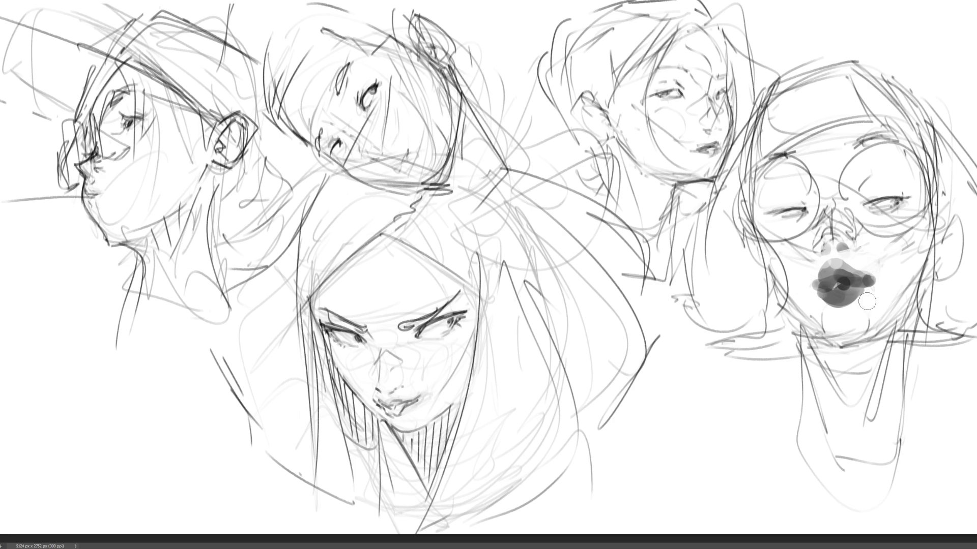
- Resize the brush with the bracket keys and touch up the chin and left edge of the lips
{"action": "left_click_drag", "start_coordinate": [867, 301], "coordinate": [870, 293]}
{"action": "key", "text": "bracketright"}
{"action": "key", "text": "bracketright"}
{"action": "key", "text": "bracketright"}
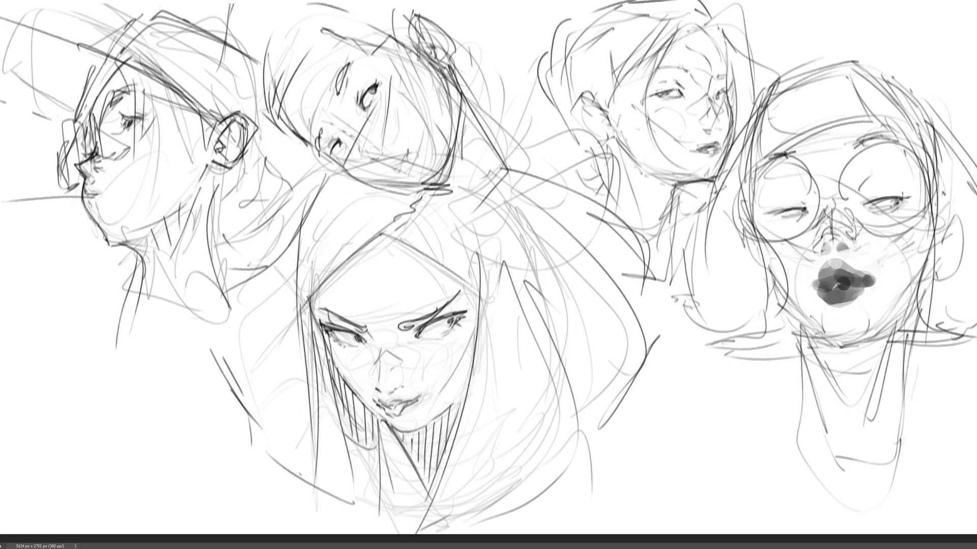
{"action": "key", "text": "bracketright"}
{"action": "key", "text": "bracketright"}
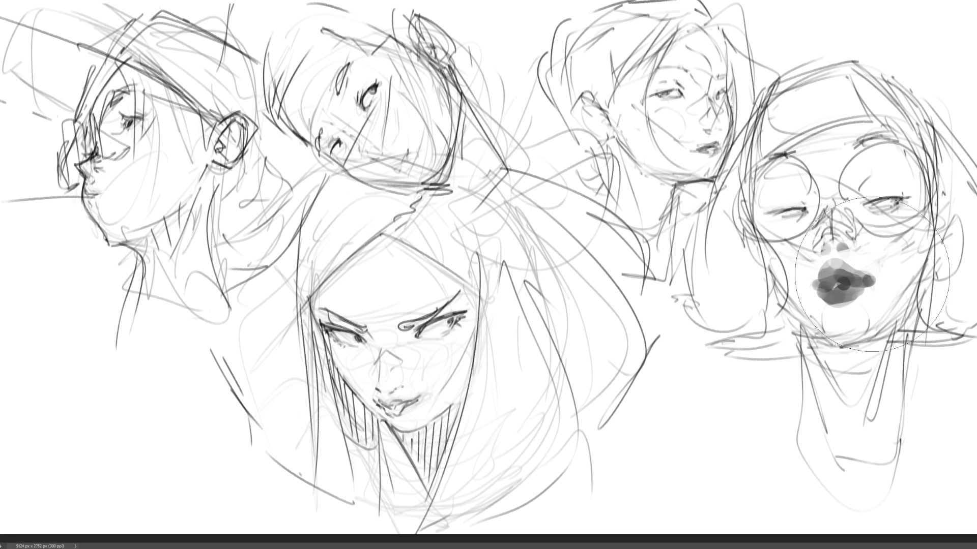
{"action": "key", "text": "bracketleft"}
{"action": "key", "text": "bracketleft"}
{"action": "key", "text": "bracketleft"}
{"action": "key", "text": "bracketleft"}
{"action": "key", "text": "bracketleft"}
{"action": "mouse_move", "coordinate": [819, 285]}
{"action": "left_mouse_down"}
{"action": "mouse_move", "coordinate": [810, 287]}
{"action": "mouse_move", "coordinate": [879, 278]}
{"action": "left_mouse_up"}
{"action": "key", "text": "bracketleft"}
{"action": "key", "text": "bracketleft"}
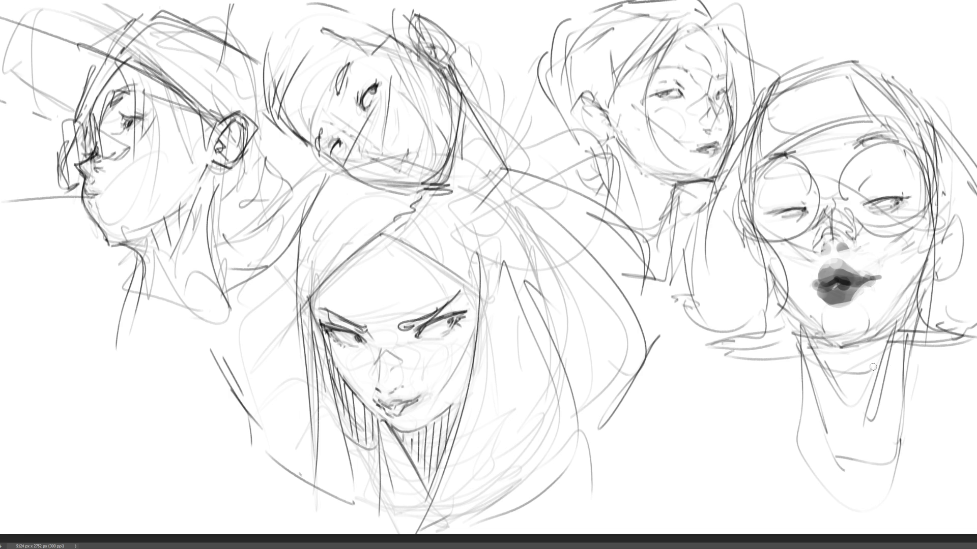
- Draw the jawline, chin, both sides of the neck and a diagonal collar line
{"action": "mouse_move", "coordinate": [774, 303]}
{"action": "left_mouse_down"}
{"action": "mouse_move", "coordinate": [787, 317]}
{"action": "mouse_move", "coordinate": [922, 302]}
{"action": "mouse_move", "coordinate": [935, 247]}
{"action": "left_mouse_up"}
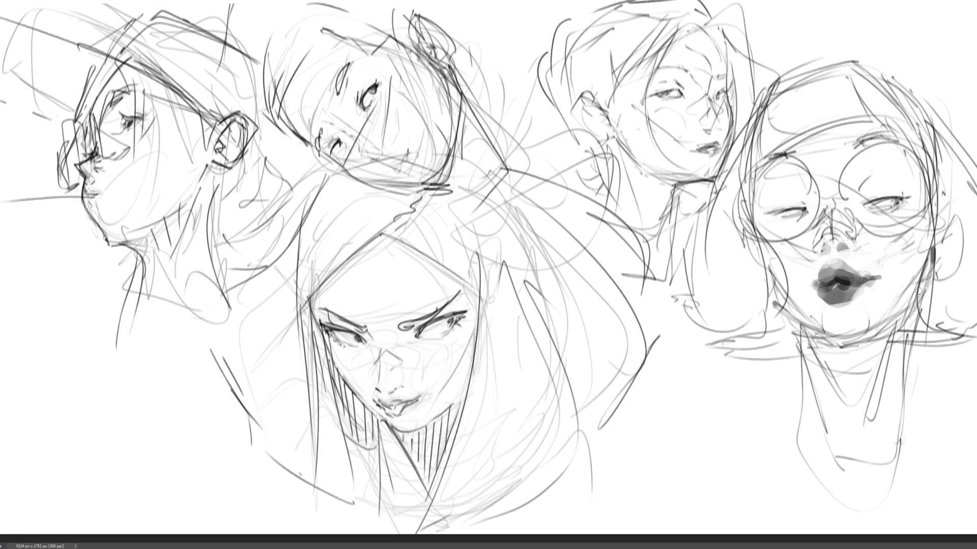
{"action": "mouse_move", "coordinate": [923, 285]}
{"action": "left_mouse_down"}
{"action": "mouse_move", "coordinate": [806, 335]}
{"action": "mouse_move", "coordinate": [861, 413]}
{"action": "mouse_move", "coordinate": [912, 409]}
{"action": "left_mouse_up"}
{"action": "left_click_drag", "start_coordinate": [834, 457], "coordinate": [894, 469]}
{"action": "left_click_drag", "start_coordinate": [788, 330], "coordinate": [834, 435]}
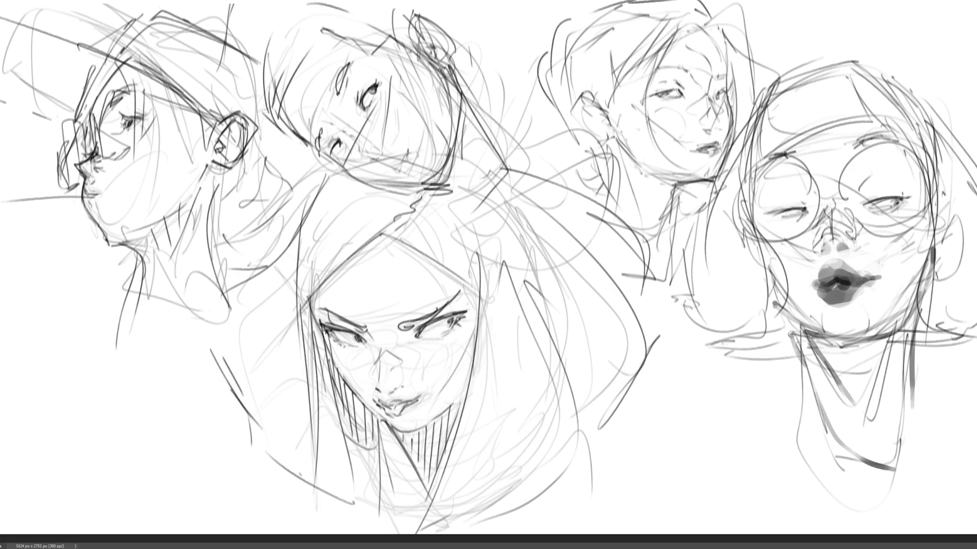
{"action": "left_click_drag", "start_coordinate": [814, 361], "coordinate": [808, 420]}
- Rough in a new shape's outline below the faces with arches, a rim and side curves
{"action": "left_click_drag", "start_coordinate": [662, 360], "coordinate": [630, 431]}
{"action": "mouse_move", "coordinate": [691, 348]}
{"action": "left_mouse_down"}
{"action": "mouse_move", "coordinate": [706, 351]}
{"action": "mouse_move", "coordinate": [748, 440]}
{"action": "left_mouse_up"}
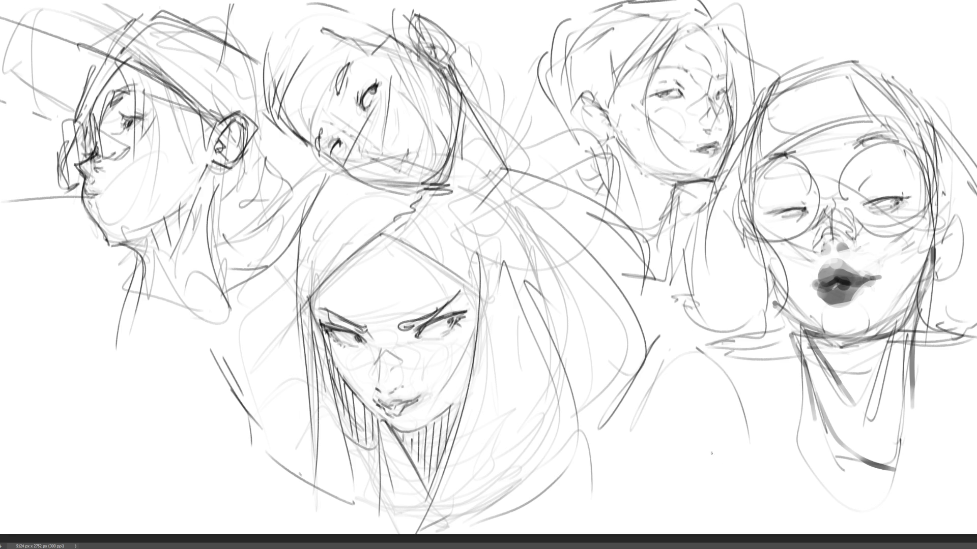
{"action": "mouse_move", "coordinate": [684, 344]}
{"action": "left_mouse_down"}
{"action": "mouse_move", "coordinate": [652, 414]}
{"action": "mouse_move", "coordinate": [674, 370]}
{"action": "left_mouse_up"}
{"action": "mouse_move", "coordinate": [710, 347]}
{"action": "left_mouse_down"}
{"action": "mouse_move", "coordinate": [740, 371]}
{"action": "mouse_move", "coordinate": [761, 410]}
{"action": "mouse_move", "coordinate": [744, 418]}
{"action": "left_mouse_up"}
{"action": "mouse_move", "coordinate": [659, 425]}
{"action": "left_mouse_down"}
{"action": "mouse_move", "coordinate": [774, 413]}
{"action": "mouse_move", "coordinate": [684, 460]}
{"action": "mouse_move", "coordinate": [768, 414]}
{"action": "left_mouse_up"}
{"action": "left_click_drag", "start_coordinate": [774, 412], "coordinate": [740, 463]}
{"action": "left_click_drag", "start_coordinate": [699, 483], "coordinate": [717, 488]}
{"action": "mouse_move", "coordinate": [654, 433]}
{"action": "left_mouse_down"}
{"action": "mouse_move", "coordinate": [696, 503]}
{"action": "mouse_move", "coordinate": [737, 509]}
{"action": "left_mouse_up"}
{"action": "mouse_move", "coordinate": [781, 428]}
{"action": "left_mouse_down"}
{"action": "mouse_move", "coordinate": [760, 496]}
{"action": "mouse_move", "coordinate": [768, 452]}
{"action": "mouse_move", "coordinate": [711, 531]}
{"action": "mouse_move", "coordinate": [758, 526]}
{"action": "left_mouse_up"}
- Add jaw and neck lines, a brow line, small feature marks and side strokes to the lower face
{"action": "left_click_drag", "start_coordinate": [778, 460], "coordinate": [769, 525]}
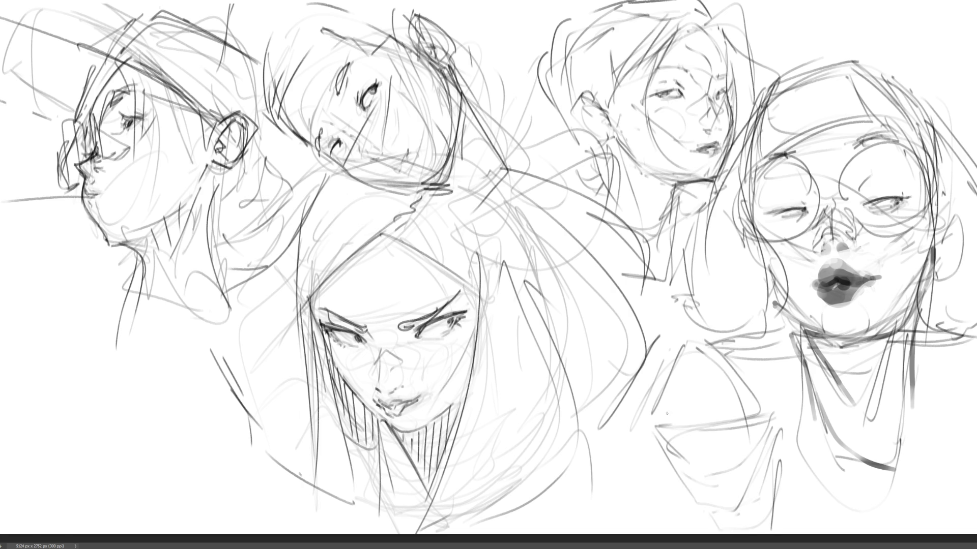
{"action": "mouse_move", "coordinate": [660, 423]}
{"action": "left_mouse_down"}
{"action": "mouse_move", "coordinate": [748, 419]}
{"action": "mouse_move", "coordinate": [680, 429]}
{"action": "left_mouse_up"}
{"action": "left_click_drag", "start_coordinate": [658, 392], "coordinate": [698, 385]}
{"action": "left_click_drag", "start_coordinate": [706, 456], "coordinate": [711, 468]}
{"action": "left_click_drag", "start_coordinate": [692, 400], "coordinate": [693, 420]}
{"action": "left_click_drag", "start_coordinate": [711, 486], "coordinate": [726, 493]}
{"action": "left_click_drag", "start_coordinate": [785, 394], "coordinate": [781, 471]}
{"action": "left_click_drag", "start_coordinate": [797, 417], "coordinate": [793, 442]}
- Sketch neck and shirt lines and long curves for the lower head's outline
{"action": "mouse_move", "coordinate": [728, 512]}
{"action": "left_mouse_down"}
{"action": "mouse_move", "coordinate": [718, 520]}
{"action": "mouse_move", "coordinate": [789, 419]}
{"action": "left_mouse_up"}
{"action": "left_click_drag", "start_coordinate": [753, 504], "coordinate": [786, 407]}
{"action": "left_click_drag", "start_coordinate": [667, 452], "coordinate": [716, 508]}
{"action": "left_click_drag", "start_coordinate": [651, 419], "coordinate": [662, 340]}
{"action": "left_click_drag", "start_coordinate": [638, 397], "coordinate": [711, 324]}
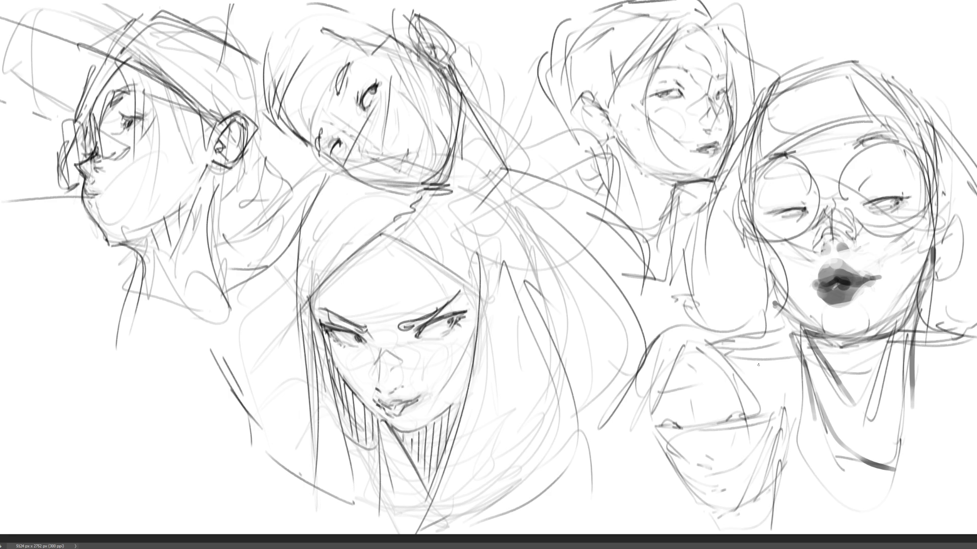
{"action": "left_click_drag", "start_coordinate": [757, 364], "coordinate": [772, 419]}
- Mark the lower face's mouth line and darken its jaw and chin outline
{"action": "left_click_drag", "start_coordinate": [677, 422], "coordinate": [739, 410]}
{"action": "mouse_move", "coordinate": [660, 440]}
{"action": "left_mouse_down"}
{"action": "mouse_move", "coordinate": [689, 472]}
{"action": "mouse_move", "coordinate": [713, 474]}
{"action": "left_mouse_up"}
{"action": "left_click_drag", "start_coordinate": [774, 426], "coordinate": [719, 490]}
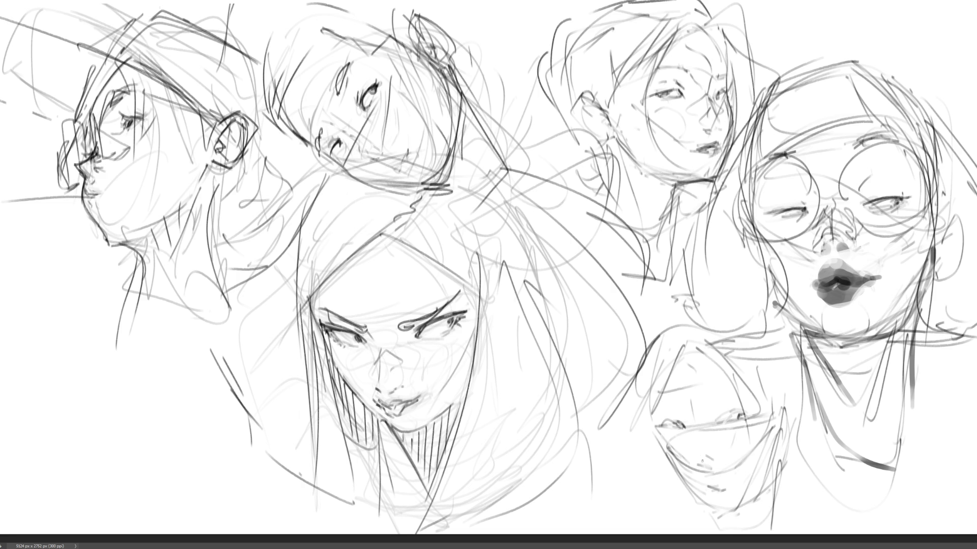
{"action": "mouse_move", "coordinate": [655, 440]}
{"action": "left_mouse_down"}
{"action": "mouse_move", "coordinate": [708, 509]}
{"action": "mouse_move", "coordinate": [746, 513]}
{"action": "mouse_move", "coordinate": [708, 507]}
{"action": "left_mouse_up"}
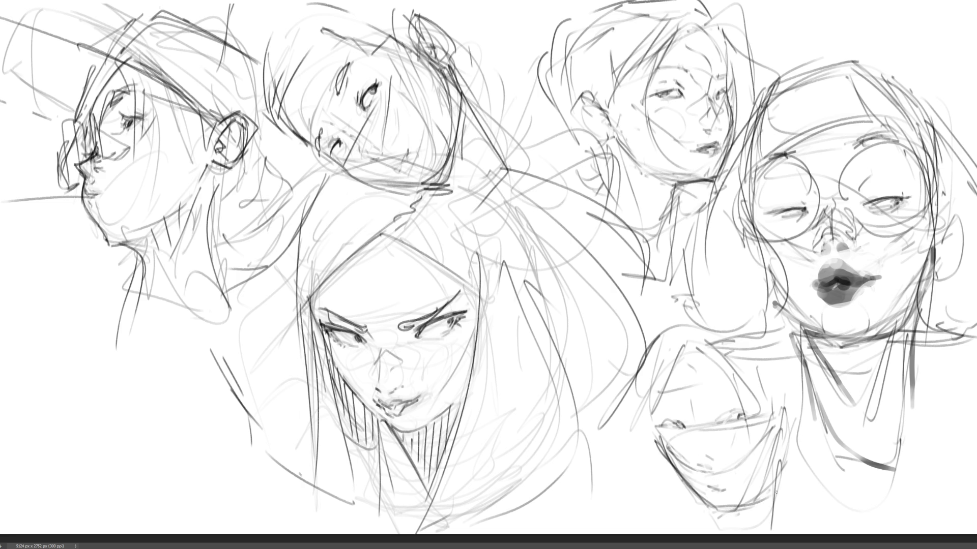
{"action": "left_click_drag", "start_coordinate": [786, 461], "coordinate": [742, 508]}
{"action": "left_click_drag", "start_coordinate": [799, 412], "coordinate": [765, 497]}
{"action": "mouse_move", "coordinate": [778, 468]}
{"action": "left_mouse_down"}
{"action": "mouse_move", "coordinate": [749, 509]}
{"action": "mouse_move", "coordinate": [723, 512]}
{"action": "left_mouse_up"}
{"action": "left_click_drag", "start_coordinate": [771, 486], "coordinate": [749, 512]}
{"action": "left_click_drag", "start_coordinate": [790, 405], "coordinate": [773, 511]}
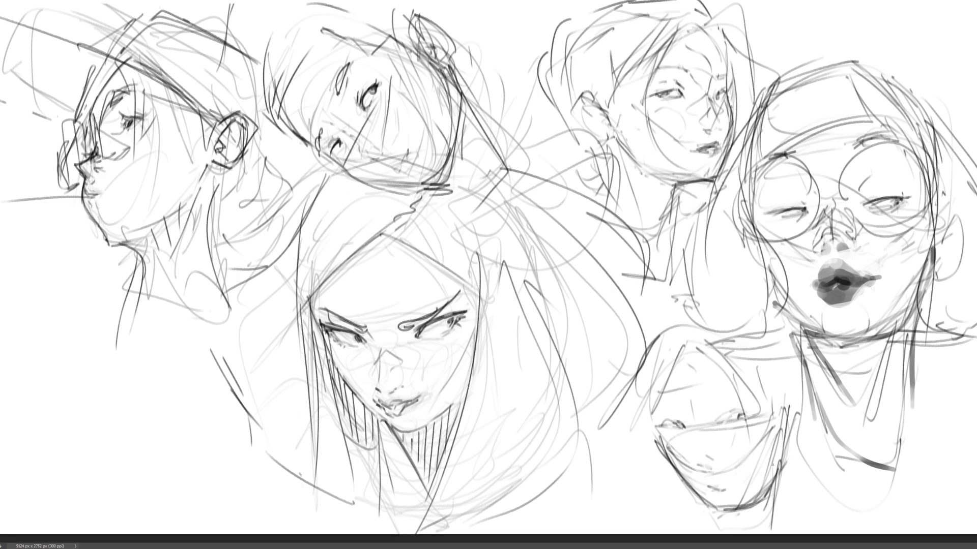
- Add eye and cheek strokes, darken the eye areas and line the lower face's right side
{"action": "mouse_move", "coordinate": [661, 415]}
{"action": "left_mouse_down"}
{"action": "mouse_move", "coordinate": [678, 401]}
{"action": "mouse_move", "coordinate": [685, 429]}
{"action": "left_mouse_up"}
{"action": "left_click_drag", "start_coordinate": [657, 404], "coordinate": [666, 430]}
{"action": "left_click_drag", "start_coordinate": [721, 401], "coordinate": [720, 422]}
{"action": "left_click_drag", "start_coordinate": [745, 388], "coordinate": [747, 410]}
{"action": "mouse_move", "coordinate": [730, 380]}
{"action": "left_mouse_down"}
{"action": "mouse_move", "coordinate": [722, 407]}
{"action": "mouse_move", "coordinate": [740, 406]}
{"action": "mouse_move", "coordinate": [743, 433]}
{"action": "left_mouse_up"}
{"action": "mouse_move", "coordinate": [666, 429]}
{"action": "left_mouse_down"}
{"action": "mouse_move", "coordinate": [715, 444]}
{"action": "mouse_move", "coordinate": [708, 456]}
{"action": "left_mouse_up"}
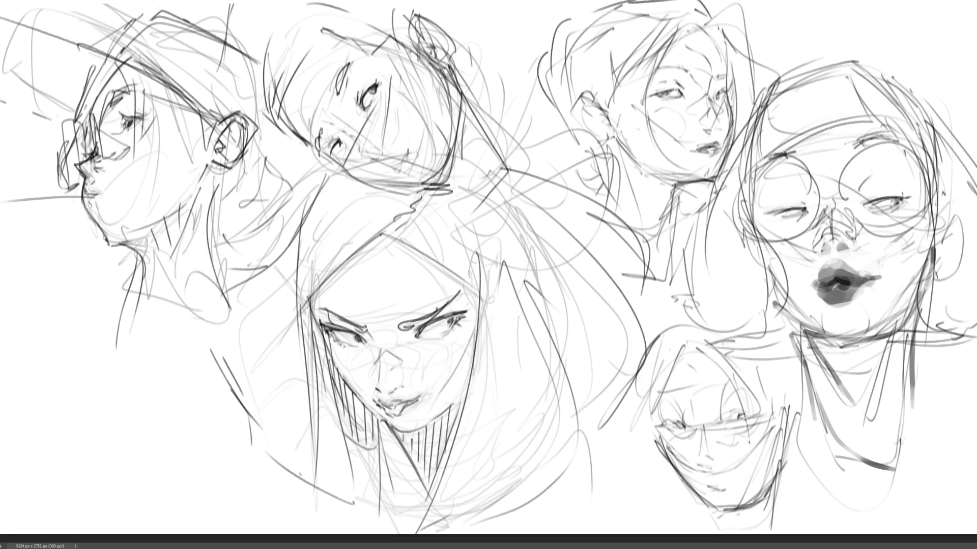
{"action": "left_click_drag", "start_coordinate": [687, 356], "coordinate": [745, 336]}
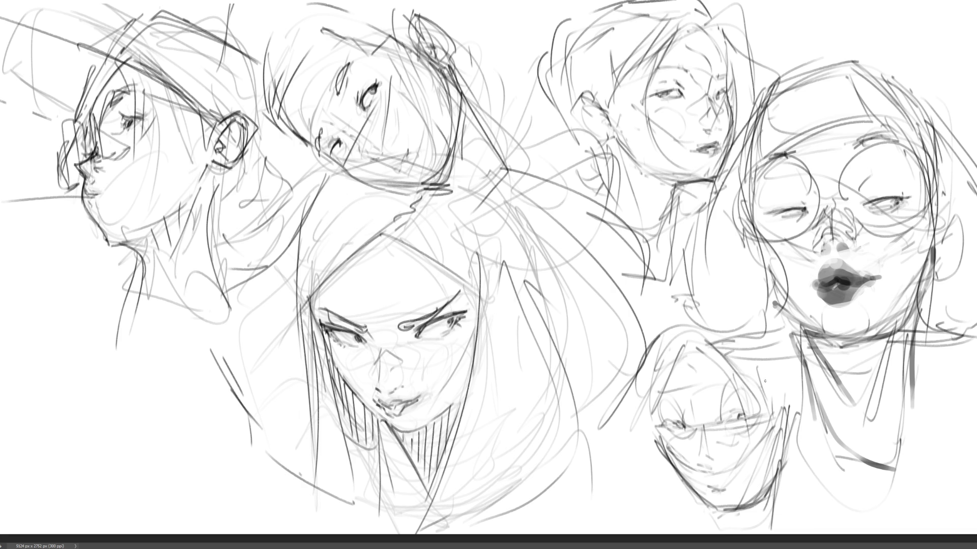
{"action": "left_click_drag", "start_coordinate": [763, 380], "coordinate": [784, 434]}
{"action": "left_click_drag", "start_coordinate": [797, 395], "coordinate": [782, 471]}
- Extend and darken the left figure's neck line and add a collar and chest strokes
{"action": "left_click_drag", "start_coordinate": [112, 348], "coordinate": [110, 395]}
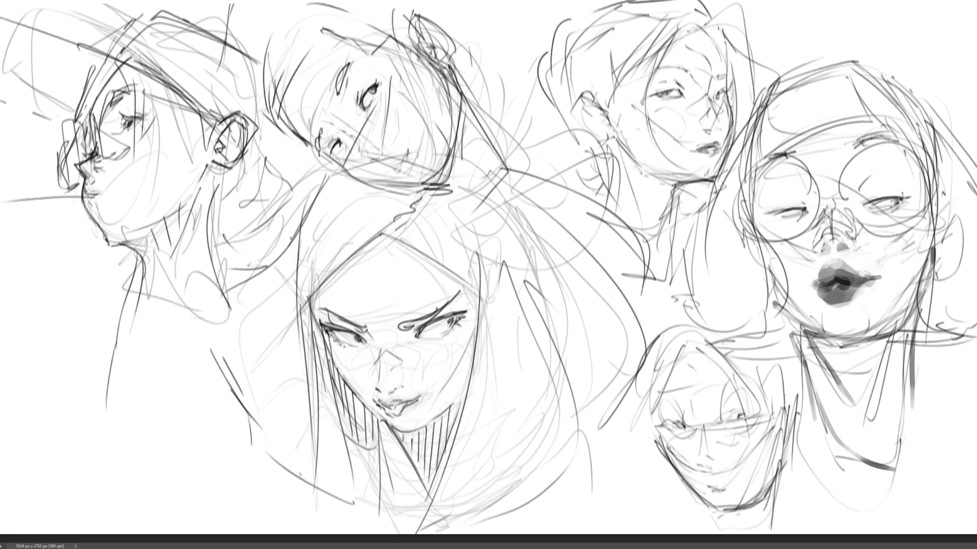
{"action": "mouse_move", "coordinate": [121, 336]}
{"action": "left_mouse_down"}
{"action": "mouse_move", "coordinate": [154, 314]}
{"action": "mouse_move", "coordinate": [140, 319]}
{"action": "left_mouse_up"}
{"action": "left_click_drag", "start_coordinate": [112, 352], "coordinate": [107, 412]}
{"action": "mouse_move", "coordinate": [159, 330]}
{"action": "left_mouse_down"}
{"action": "mouse_move", "coordinate": [150, 366]}
{"action": "mouse_move", "coordinate": [113, 399]}
{"action": "mouse_move", "coordinate": [115, 428]}
{"action": "left_mouse_up"}
{"action": "mouse_move", "coordinate": [133, 395]}
{"action": "left_mouse_down"}
{"action": "mouse_move", "coordinate": [135, 424]}
{"action": "mouse_move", "coordinate": [116, 440]}
{"action": "left_mouse_up"}
{"action": "mouse_move", "coordinate": [132, 422]}
{"action": "left_mouse_down"}
{"action": "mouse_move", "coordinate": [82, 461]}
{"action": "mouse_move", "coordinate": [94, 512]}
{"action": "left_mouse_up"}
- Extend the left figure's body down-left with a long body line, folds and torso marks
{"action": "left_click_drag", "start_coordinate": [127, 441], "coordinate": [108, 463]}
{"action": "left_click_drag", "start_coordinate": [143, 429], "coordinate": [99, 521]}
{"action": "mouse_move", "coordinate": [165, 332]}
{"action": "left_mouse_down"}
{"action": "mouse_move", "coordinate": [212, 399]}
{"action": "mouse_move", "coordinate": [211, 427]}
{"action": "mouse_move", "coordinate": [179, 451]}
{"action": "mouse_move", "coordinate": [190, 498]}
{"action": "left_mouse_up"}
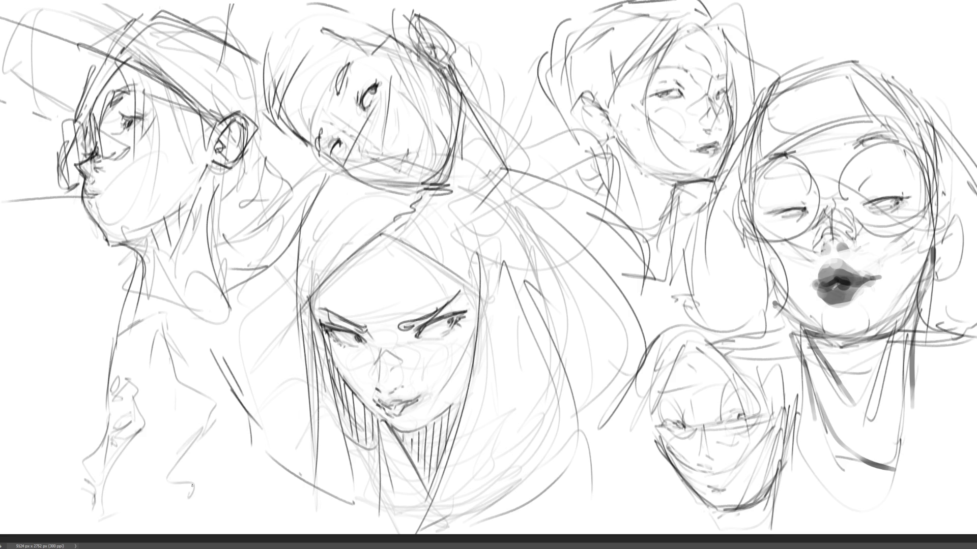
{"action": "mouse_move", "coordinate": [210, 433]}
{"action": "left_mouse_down"}
{"action": "mouse_move", "coordinate": [205, 496]}
{"action": "mouse_move", "coordinate": [240, 413]}
{"action": "mouse_move", "coordinate": [219, 484]}
{"action": "mouse_move", "coordinate": [224, 410]}
{"action": "mouse_move", "coordinate": [220, 483]}
{"action": "left_mouse_up"}
{"action": "left_click_drag", "start_coordinate": [213, 488], "coordinate": [99, 530]}
{"action": "left_click_drag", "start_coordinate": [201, 487], "coordinate": [188, 521]}
{"action": "left_click_drag", "start_coordinate": [168, 510], "coordinate": [148, 523]}
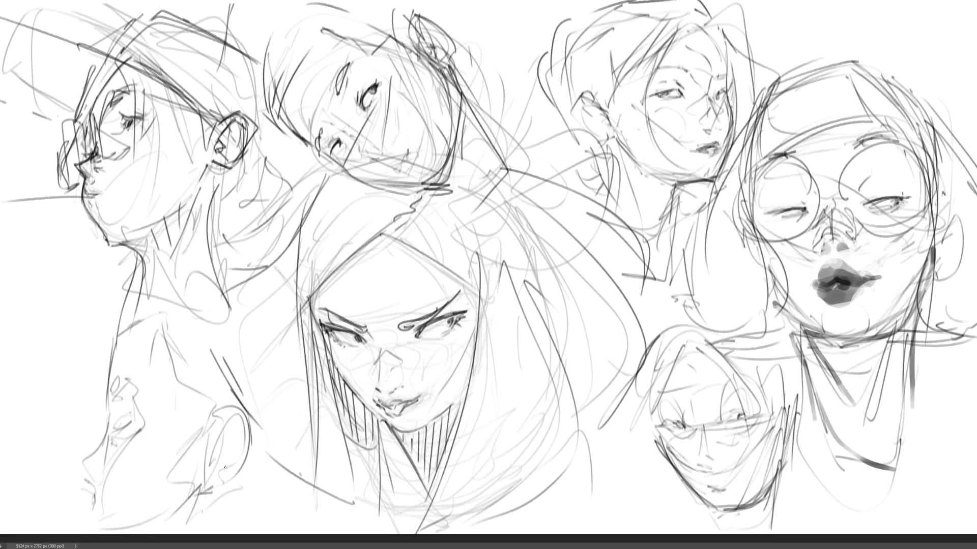
- Sketch the left figure's shoulder
{"action": "mouse_move", "coordinate": [143, 318]}
{"action": "left_mouse_down"}
{"action": "mouse_move", "coordinate": [124, 331]}
{"action": "mouse_move", "coordinate": [99, 321]}
{"action": "left_mouse_up"}
{"action": "left_click_drag", "start_coordinate": [131, 316], "coordinate": [74, 351]}
{"action": "left_click_drag", "start_coordinate": [155, 306], "coordinate": [130, 317]}
{"action": "mouse_move", "coordinate": [76, 289]}
{"action": "left_mouse_down"}
{"action": "mouse_move", "coordinate": [145, 315]}
{"action": "mouse_move", "coordinate": [129, 302]}
{"action": "left_mouse_up"}
{"action": "left_click_drag", "start_coordinate": [134, 305], "coordinate": [194, 362]}
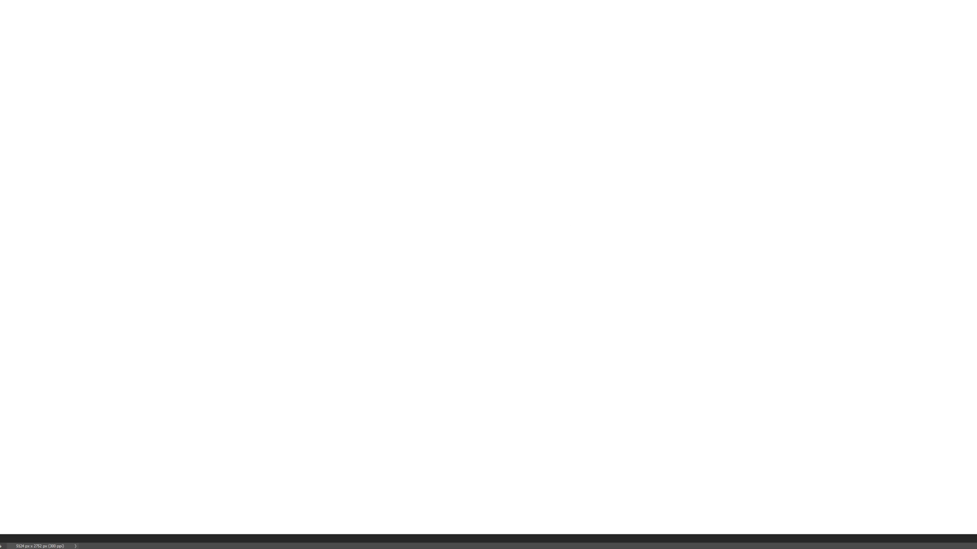
- Rough in the new head's top, face, jaw, an eye, ear, chin and neck line, undoing stray strokes
{"action": "mouse_move", "coordinate": [513, 56]}
{"action": "left_mouse_down"}
{"action": "mouse_move", "coordinate": [493, 104]}
{"action": "mouse_move", "coordinate": [547, 43]}
{"action": "mouse_move", "coordinate": [585, 83]}
{"action": "mouse_move", "coordinate": [597, 113]}
{"action": "left_mouse_up"}
{"action": "left_click_drag", "start_coordinate": [570, 59], "coordinate": [594, 122]}
{"action": "left_click_drag", "start_coordinate": [540, 135], "coordinate": [559, 138]}
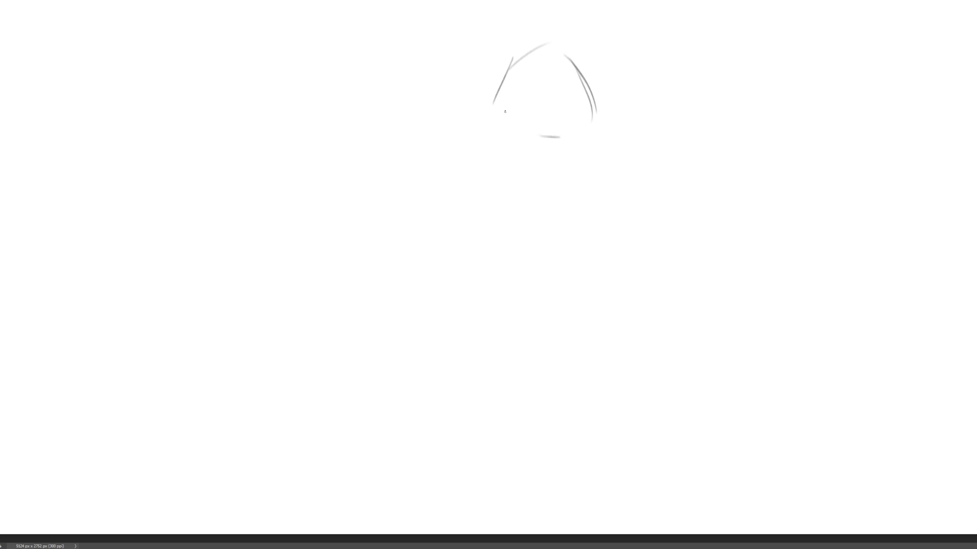
{"action": "mouse_move", "coordinate": [497, 114]}
{"action": "left_mouse_down"}
{"action": "mouse_move", "coordinate": [543, 97]}
{"action": "mouse_move", "coordinate": [594, 122]}
{"action": "mouse_move", "coordinate": [577, 158]}
{"action": "mouse_move", "coordinate": [607, 129]}
{"action": "mouse_move", "coordinate": [597, 151]}
{"action": "left_mouse_up"}
{"action": "left_click_drag", "start_coordinate": [564, 157], "coordinate": [578, 155]}
{"action": "mouse_move", "coordinate": [531, 84]}
{"action": "left_mouse_down"}
{"action": "mouse_move", "coordinate": [544, 76]}
{"action": "mouse_move", "coordinate": [524, 85]}
{"action": "mouse_move", "coordinate": [580, 87]}
{"action": "mouse_move", "coordinate": [550, 56]}
{"action": "left_mouse_up"}
{"action": "left_click_drag", "start_coordinate": [571, 93], "coordinate": [580, 97]}
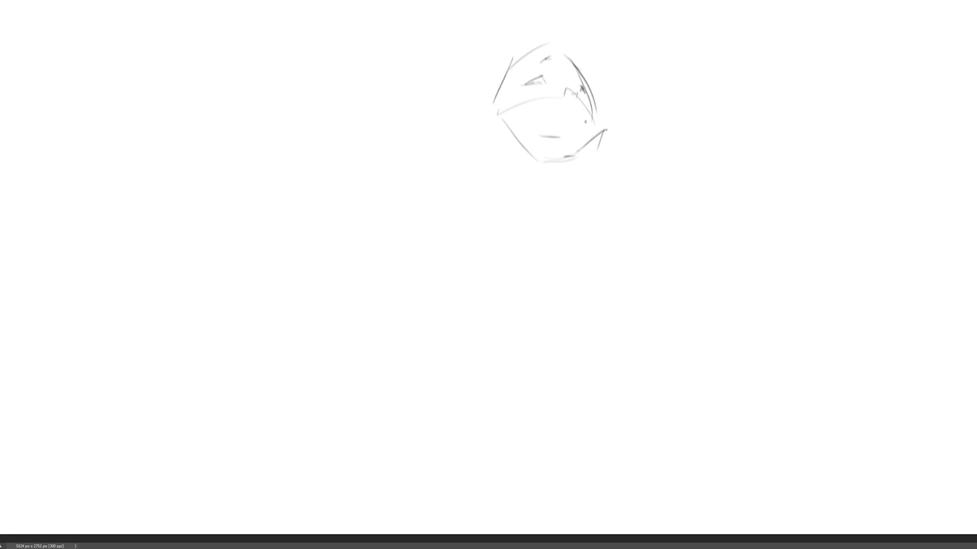
{"action": "mouse_move", "coordinate": [538, 162]}
{"action": "left_mouse_down"}
{"action": "mouse_move", "coordinate": [508, 140]}
{"action": "mouse_move", "coordinate": [549, 182]}
{"action": "mouse_move", "coordinate": [576, 158]}
{"action": "left_mouse_up"}
{"action": "mouse_move", "coordinate": [575, 178]}
{"action": "left_mouse_down"}
{"action": "mouse_move", "coordinate": [576, 160]}
{"action": "mouse_move", "coordinate": [549, 198]}
{"action": "left_mouse_up"}
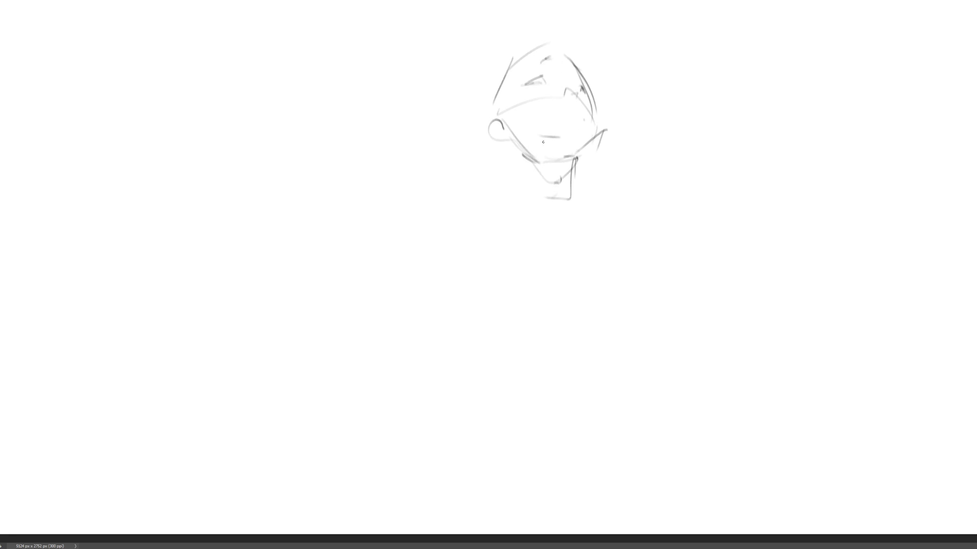
{"action": "mouse_move", "coordinate": [497, 107]}
{"action": "left_mouse_down"}
{"action": "mouse_move", "coordinate": [520, 67]}
{"action": "mouse_move", "coordinate": [566, 64]}
{"action": "mouse_move", "coordinate": [559, 75]}
{"action": "mouse_move", "coordinate": [600, 64]}
{"action": "mouse_move", "coordinate": [613, 92]}
{"action": "left_mouse_up"}
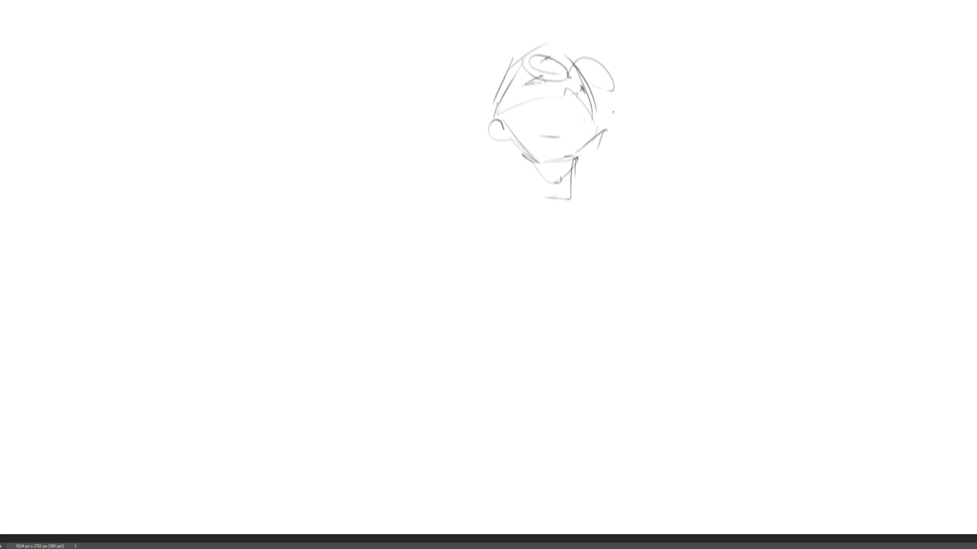
{"action": "key", "text": "ctrl+z"}
{"action": "key", "text": "ctrl+z"}
{"action": "key", "text": "ctrl+z"}
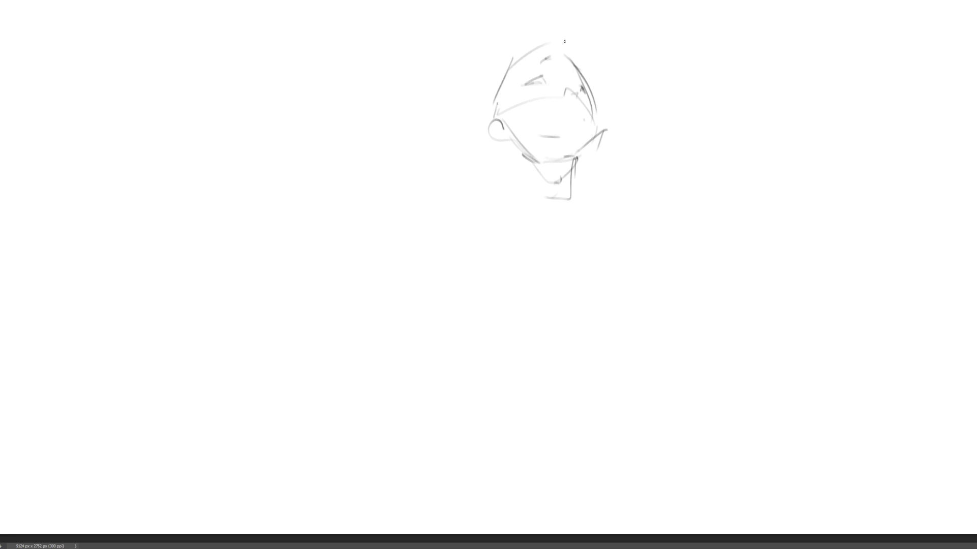
- Draw hair arcs, the head's top and left outline, flowing hair and a collar under the chin
{"action": "mouse_move", "coordinate": [550, 45]}
{"action": "left_mouse_down"}
{"action": "mouse_move", "coordinate": [571, 11]}
{"action": "mouse_move", "coordinate": [622, 73]}
{"action": "mouse_move", "coordinate": [626, 119]}
{"action": "left_mouse_up"}
{"action": "left_click_drag", "start_coordinate": [625, 78], "coordinate": [651, 138]}
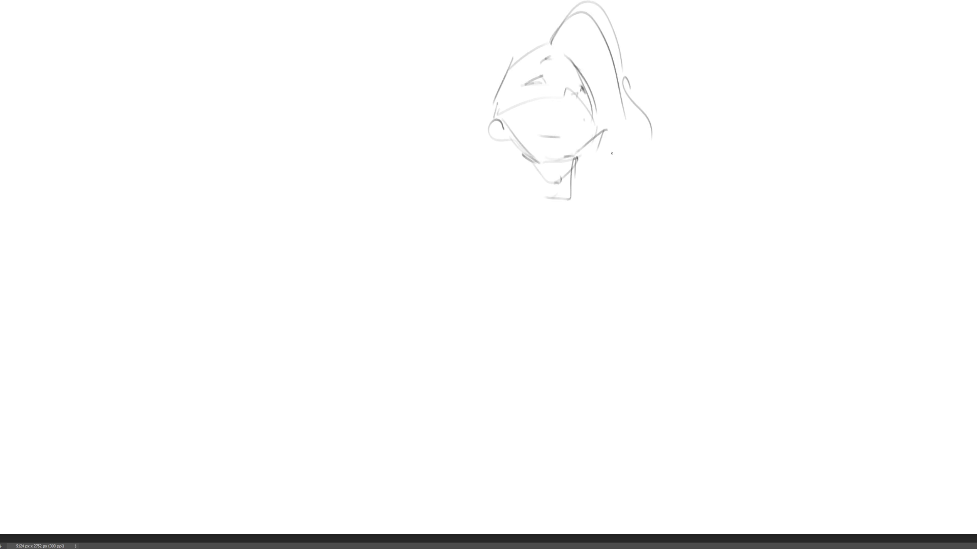
{"action": "left_click_drag", "start_coordinate": [541, 92], "coordinate": [548, 129]}
{"action": "left_click_drag", "start_coordinate": [506, 79], "coordinate": [501, 111]}
{"action": "mouse_move", "coordinate": [544, 34]}
{"action": "left_mouse_down"}
{"action": "mouse_move", "coordinate": [491, 51]}
{"action": "mouse_move", "coordinate": [472, 130]}
{"action": "mouse_move", "coordinate": [492, 183]}
{"action": "mouse_move", "coordinate": [460, 183]}
{"action": "mouse_move", "coordinate": [451, 197]}
{"action": "left_mouse_up"}
{"action": "left_click_drag", "start_coordinate": [468, 185], "coordinate": [469, 200]}
{"action": "left_click_drag", "start_coordinate": [540, 181], "coordinate": [575, 159]}
{"action": "mouse_move", "coordinate": [576, 161]}
{"action": "left_mouse_down"}
{"action": "mouse_move", "coordinate": [590, 187]}
{"action": "mouse_move", "coordinate": [549, 204]}
{"action": "mouse_move", "coordinate": [570, 184]}
{"action": "mouse_move", "coordinate": [544, 214]}
{"action": "mouse_move", "coordinate": [551, 202]}
{"action": "mouse_move", "coordinate": [560, 255]}
{"action": "mouse_move", "coordinate": [590, 220]}
{"action": "left_mouse_up"}
- Sketch the chest and a rounded body with lower curves, undoing rejected lines
{"action": "left_click_drag", "start_coordinate": [598, 191], "coordinate": [646, 254]}
{"action": "left_click_drag", "start_coordinate": [616, 268], "coordinate": [567, 299]}
{"action": "left_click_drag", "start_coordinate": [638, 239], "coordinate": [569, 298]}
{"action": "mouse_move", "coordinate": [641, 267]}
{"action": "left_mouse_down"}
{"action": "mouse_move", "coordinate": [622, 297]}
{"action": "mouse_move", "coordinate": [546, 261]}
{"action": "mouse_move", "coordinate": [508, 354]}
{"action": "left_mouse_up"}
{"action": "left_click_drag", "start_coordinate": [530, 357], "coordinate": [575, 324]}
{"action": "left_click_drag", "start_coordinate": [628, 275], "coordinate": [589, 351]}
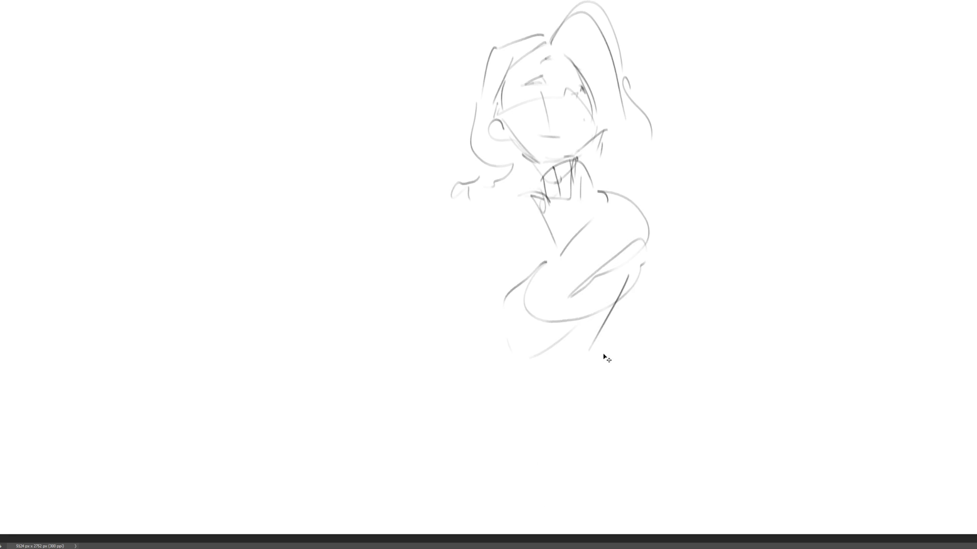
{"action": "key", "text": "ctrl+z"}
{"action": "key", "text": "ctrl+z"}
{"action": "mouse_move", "coordinate": [545, 261]}
{"action": "left_mouse_down"}
{"action": "mouse_move", "coordinate": [574, 314]}
{"action": "mouse_move", "coordinate": [631, 271]}
{"action": "left_mouse_up"}
{"action": "mouse_move", "coordinate": [636, 271]}
{"action": "left_mouse_down"}
{"action": "mouse_move", "coordinate": [603, 343]}
{"action": "mouse_move", "coordinate": [619, 367]}
{"action": "left_mouse_up"}
{"action": "mouse_move", "coordinate": [549, 322]}
{"action": "left_mouse_down"}
{"action": "mouse_move", "coordinate": [560, 348]}
{"action": "mouse_move", "coordinate": [670, 340]}
{"action": "left_mouse_up"}
{"action": "mouse_move", "coordinate": [644, 281]}
{"action": "left_mouse_down"}
{"action": "mouse_move", "coordinate": [661, 274]}
{"action": "mouse_move", "coordinate": [717, 356]}
{"action": "left_mouse_up"}
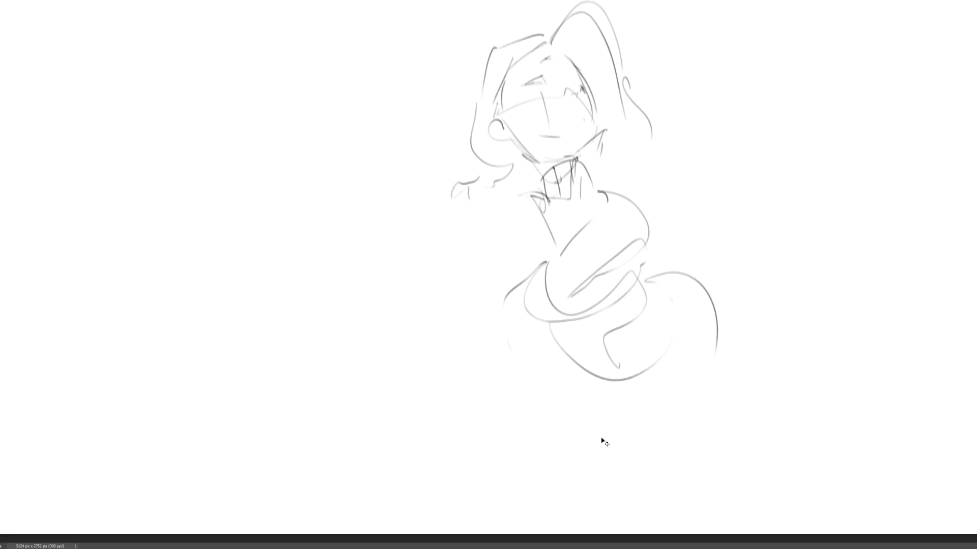
{"action": "key", "text": "ctrl+z"}
- Try sweeping curves, loops, a V-line and hood curve, then undo most body and hood strokes
{"action": "left_click_drag", "start_coordinate": [546, 262], "coordinate": [602, 382]}
{"action": "mouse_move", "coordinate": [565, 351]}
{"action": "left_mouse_down"}
{"action": "mouse_move", "coordinate": [691, 352]}
{"action": "mouse_move", "coordinate": [632, 275]}
{"action": "mouse_move", "coordinate": [746, 316]}
{"action": "left_mouse_up"}
{"action": "left_click_drag", "start_coordinate": [736, 172], "coordinate": [731, 356]}
{"action": "left_click_drag", "start_coordinate": [656, 285], "coordinate": [728, 355]}
{"action": "mouse_move", "coordinate": [635, 282]}
{"action": "left_mouse_down"}
{"action": "mouse_move", "coordinate": [659, 422]}
{"action": "mouse_move", "coordinate": [640, 214]}
{"action": "mouse_move", "coordinate": [740, 424]}
{"action": "mouse_move", "coordinate": [886, 366]}
{"action": "mouse_move", "coordinate": [683, 423]}
{"action": "left_mouse_up"}
{"action": "mouse_move", "coordinate": [537, 237]}
{"action": "left_mouse_down"}
{"action": "mouse_move", "coordinate": [499, 354]}
{"action": "mouse_move", "coordinate": [643, 209]}
{"action": "mouse_move", "coordinate": [628, 84]}
{"action": "mouse_move", "coordinate": [668, 215]}
{"action": "left_mouse_up"}
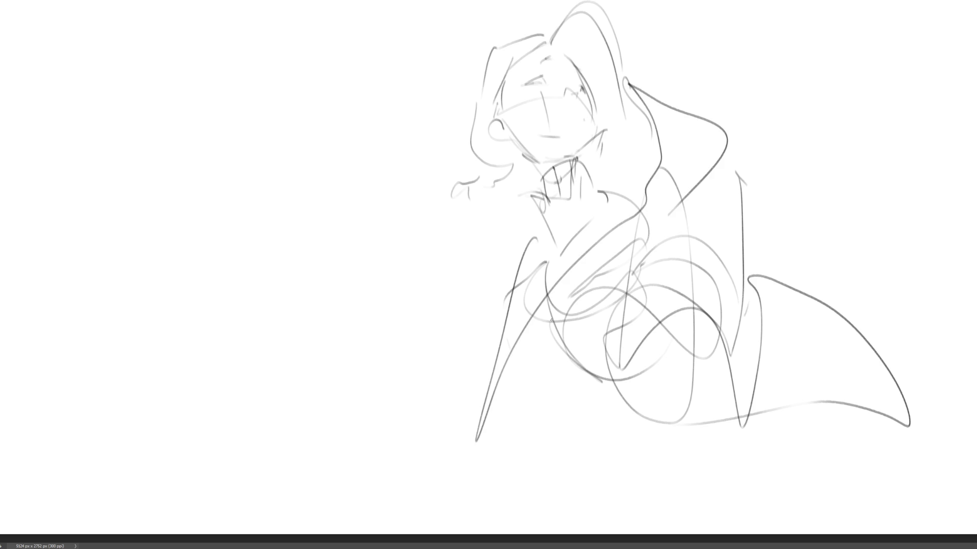
{"action": "key", "text": "ctrl+z"}
{"action": "key", "text": "ctrl+z"}
{"action": "key", "text": "ctrl+z"}
- Start a round head to the right with a side curve and jaw line, undoing trial strokes
{"action": "mouse_move", "coordinate": [712, 122]}
{"action": "left_mouse_down"}
{"action": "mouse_move", "coordinate": [811, 130]}
{"action": "mouse_move", "coordinate": [727, 140]}
{"action": "left_mouse_up"}
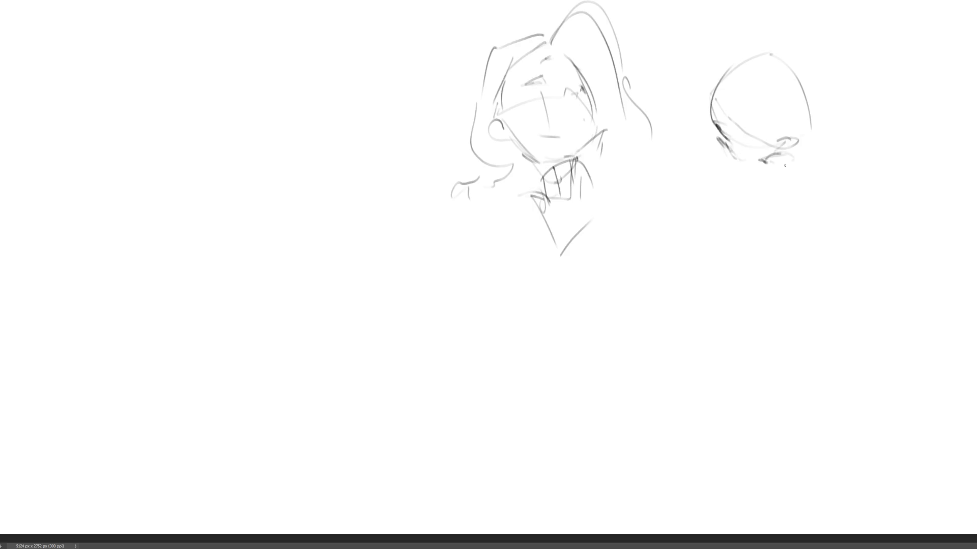
{"action": "left_click_drag", "start_coordinate": [717, 131], "coordinate": [731, 163]}
{"action": "key", "text": "ctrl+z"}
{"action": "left_click_drag", "start_coordinate": [715, 130], "coordinate": [748, 197]}
{"action": "mouse_move", "coordinate": [736, 160]}
{"action": "left_mouse_down"}
{"action": "mouse_move", "coordinate": [739, 182]}
{"action": "mouse_move", "coordinate": [785, 173]}
{"action": "mouse_move", "coordinate": [763, 160]}
{"action": "mouse_move", "coordinate": [786, 153]}
{"action": "mouse_move", "coordinate": [770, 156]}
{"action": "left_mouse_up"}
{"action": "key", "text": "ctrl+z"}
{"action": "left_click_drag", "start_coordinate": [723, 139], "coordinate": [727, 156]}
{"action": "key", "text": "ctrl+z"}
{"action": "key", "text": "ctrl+z"}
{"action": "key", "text": "ctrl+z"}
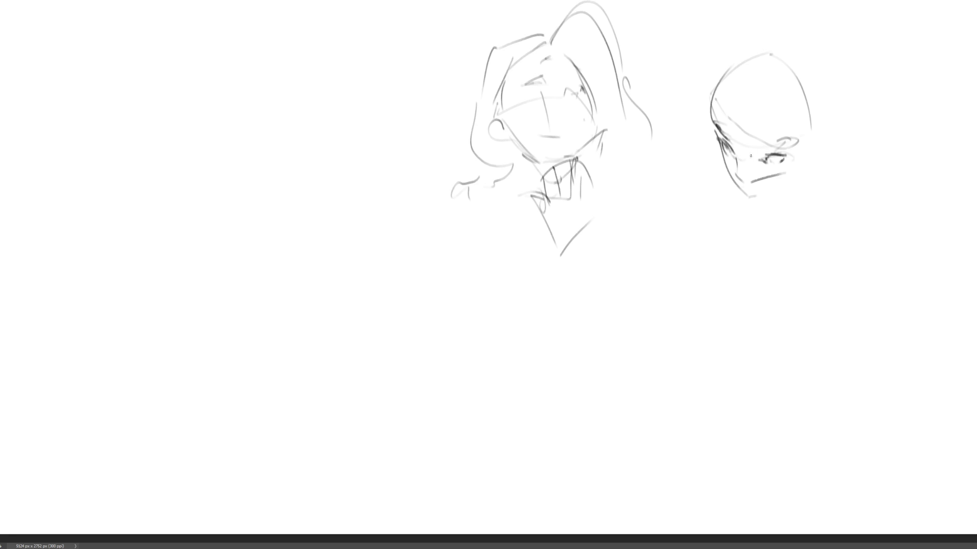
{"action": "key", "text": "ctrl+z"}
- Draw and darken the right head's eye, eyebrow, upper eyelid, chin and jawline
{"action": "left_click_drag", "start_coordinate": [763, 159], "coordinate": [783, 156]}
{"action": "left_click_drag", "start_coordinate": [751, 144], "coordinate": [796, 140]}
{"action": "mouse_move", "coordinate": [722, 159]}
{"action": "left_mouse_down"}
{"action": "mouse_move", "coordinate": [742, 188]}
{"action": "mouse_move", "coordinate": [778, 179]}
{"action": "mouse_move", "coordinate": [745, 197]}
{"action": "mouse_move", "coordinate": [796, 191]}
{"action": "mouse_move", "coordinate": [823, 155]}
{"action": "left_mouse_up"}
{"action": "key", "text": "ctrl+z"}
{"action": "key", "text": "ctrl+z"}
{"action": "mouse_move", "coordinate": [759, 204]}
{"action": "left_mouse_down"}
{"action": "mouse_move", "coordinate": [805, 179]}
{"action": "mouse_move", "coordinate": [787, 186]}
{"action": "left_mouse_up"}
{"action": "mouse_move", "coordinate": [817, 143]}
{"action": "left_mouse_down"}
{"action": "mouse_move", "coordinate": [803, 165]}
{"action": "mouse_move", "coordinate": [836, 138]}
{"action": "left_mouse_up"}
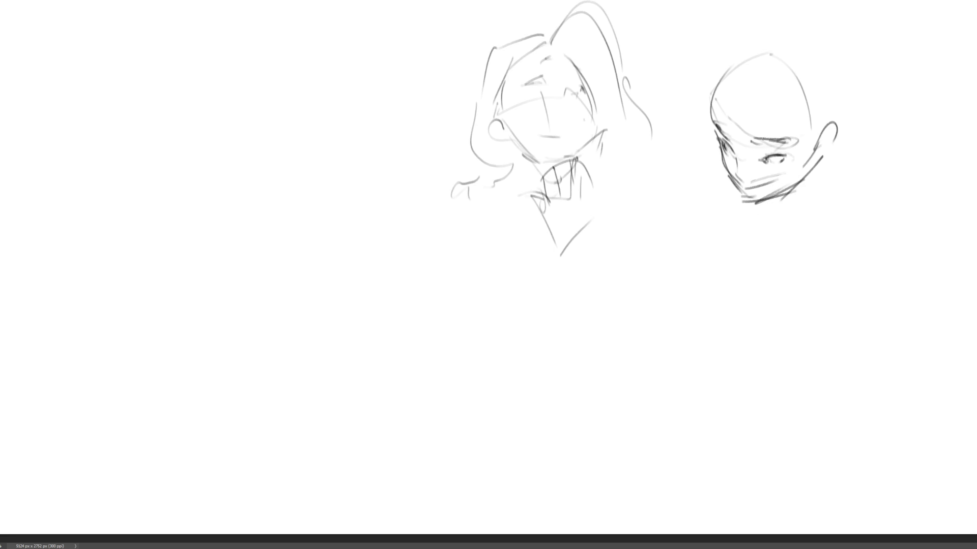
{"action": "left_click_drag", "start_coordinate": [758, 156], "coordinate": [781, 160]}
{"action": "mouse_move", "coordinate": [723, 142]}
{"action": "left_mouse_down"}
{"action": "mouse_move", "coordinate": [735, 153]}
{"action": "mouse_move", "coordinate": [786, 138]}
{"action": "left_mouse_up"}
{"action": "key", "text": "ctrl+z"}
- Redraw the diagonal cheek line on the right face and add a brow line
{"action": "key", "text": "ctrl+z"}
{"action": "key", "text": "ctrl+z"}
{"action": "key", "text": "ctrl+z"}
{"action": "mouse_move", "coordinate": [733, 162]}
{"action": "left_mouse_down"}
{"action": "mouse_move", "coordinate": [753, 178]}
{"action": "mouse_move", "coordinate": [753, 168]}
{"action": "left_mouse_up"}
{"action": "key", "text": "ctrl+z"}
{"action": "left_click_drag", "start_coordinate": [752, 166], "coordinate": [776, 177]}
{"action": "key", "text": "ctrl+z"}
{"action": "left_click_drag", "start_coordinate": [724, 158], "coordinate": [735, 168]}
{"action": "mouse_move", "coordinate": [732, 162]}
{"action": "left_mouse_down"}
{"action": "mouse_move", "coordinate": [775, 179]}
{"action": "mouse_move", "coordinate": [766, 181]}
{"action": "left_mouse_up"}
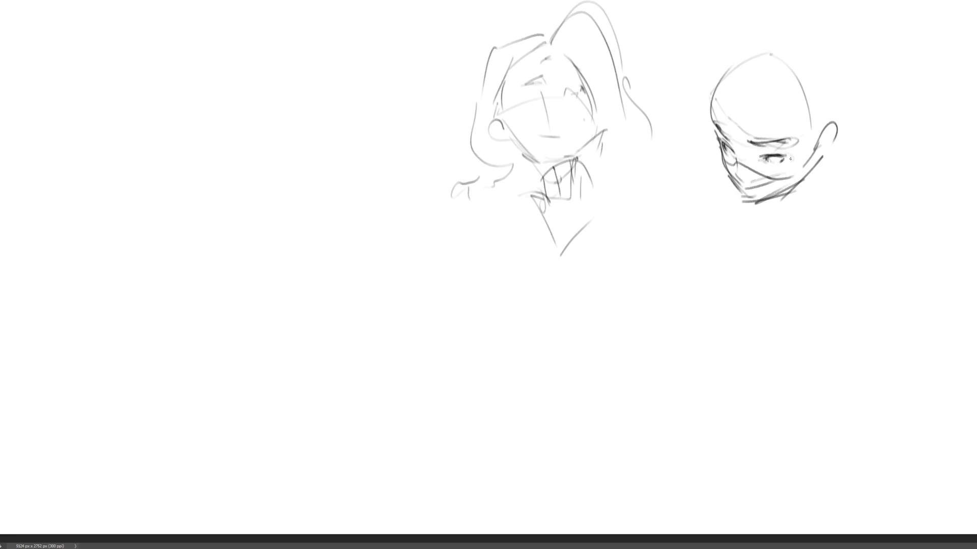
{"action": "mouse_move", "coordinate": [721, 126]}
{"action": "left_mouse_down"}
{"action": "mouse_move", "coordinate": [789, 148]}
{"action": "mouse_move", "coordinate": [799, 163]}
{"action": "mouse_move", "coordinate": [748, 180]}
{"action": "mouse_move", "coordinate": [757, 203]}
{"action": "mouse_move", "coordinate": [820, 142]}
{"action": "left_mouse_up"}
- Outline the right head's jaw, left side and forehead, and give the left face an eye with lashes
{"action": "left_click_drag", "start_coordinate": [802, 190], "coordinate": [822, 146]}
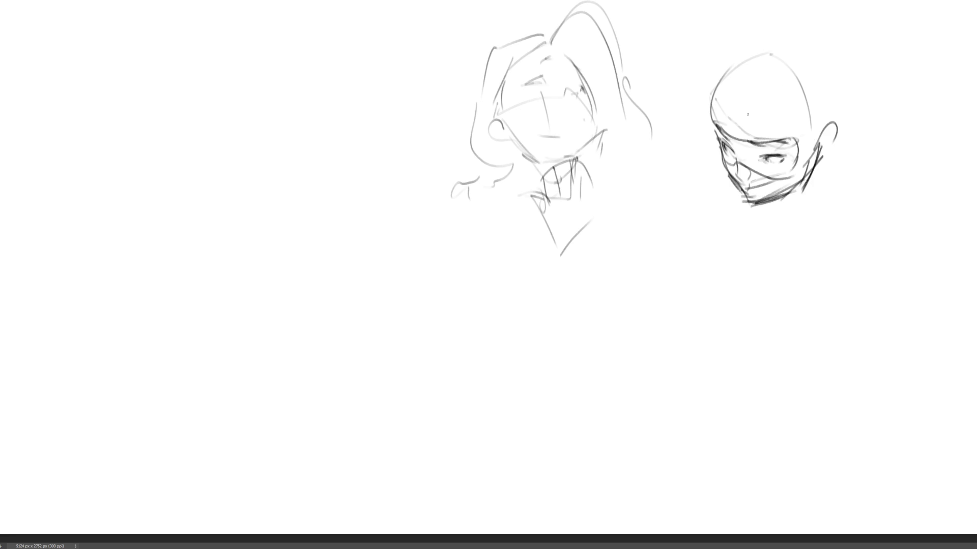
{"action": "left_click_drag", "start_coordinate": [711, 89], "coordinate": [713, 124]}
{"action": "mouse_move", "coordinate": [709, 104]}
{"action": "left_mouse_down"}
{"action": "mouse_move", "coordinate": [735, 75]}
{"action": "mouse_move", "coordinate": [778, 99]}
{"action": "mouse_move", "coordinate": [803, 138]}
{"action": "left_mouse_up"}
{"action": "left_click_drag", "start_coordinate": [546, 81], "coordinate": [548, 70]}
{"action": "mouse_move", "coordinate": [546, 77]}
{"action": "left_mouse_down"}
{"action": "mouse_move", "coordinate": [536, 78]}
{"action": "mouse_move", "coordinate": [585, 90]}
{"action": "left_mouse_up"}
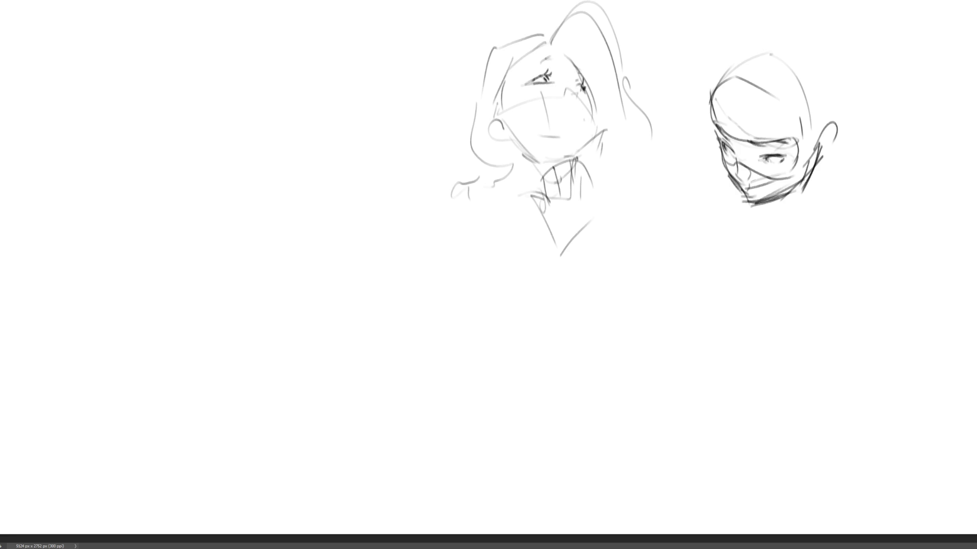
- Redraw the neighbouring face's brow, jaw and cheek strokes, undoing the stray marks
{"action": "mouse_move", "coordinate": [549, 64]}
{"action": "left_mouse_down"}
{"action": "mouse_move", "coordinate": [560, 61]}
{"action": "mouse_move", "coordinate": [586, 94]}
{"action": "mouse_move", "coordinate": [585, 120]}
{"action": "mouse_move", "coordinate": [597, 131]}
{"action": "mouse_move", "coordinate": [578, 152]}
{"action": "left_mouse_up"}
{"action": "key", "text": "ctrl+z"}
{"action": "key", "text": "ctrl+z"}
{"action": "key", "text": "ctrl+z"}
{"action": "key", "text": "ctrl+z"}
{"action": "key", "text": "ctrl+z"}
{"action": "mouse_move", "coordinate": [591, 101]}
{"action": "left_mouse_down"}
{"action": "mouse_move", "coordinate": [594, 137]}
{"action": "mouse_move", "coordinate": [576, 151]}
{"action": "left_mouse_up"}
{"action": "key", "text": "ctrl+z"}
{"action": "key", "text": "ctrl+z"}
{"action": "key", "text": "ctrl+z"}
{"action": "key", "text": "ctrl+z"}
{"action": "key", "text": "ctrl+z"}
{"action": "mouse_move", "coordinate": [585, 91]}
{"action": "left_mouse_down"}
{"action": "mouse_move", "coordinate": [574, 160]}
{"action": "mouse_move", "coordinate": [560, 151]}
{"action": "left_mouse_up"}
{"action": "mouse_move", "coordinate": [576, 111]}
{"action": "left_mouse_down"}
{"action": "mouse_move", "coordinate": [592, 109]}
{"action": "mouse_move", "coordinate": [585, 103]}
{"action": "left_mouse_up"}
{"action": "key", "text": "ctrl+z"}
{"action": "key", "text": "ctrl+z"}
- Add hairline, hair, earring and neck squiggles, then sketch an egg-shaped head on the left
{"action": "left_click_drag", "start_coordinate": [563, 51], "coordinate": [572, 59]}
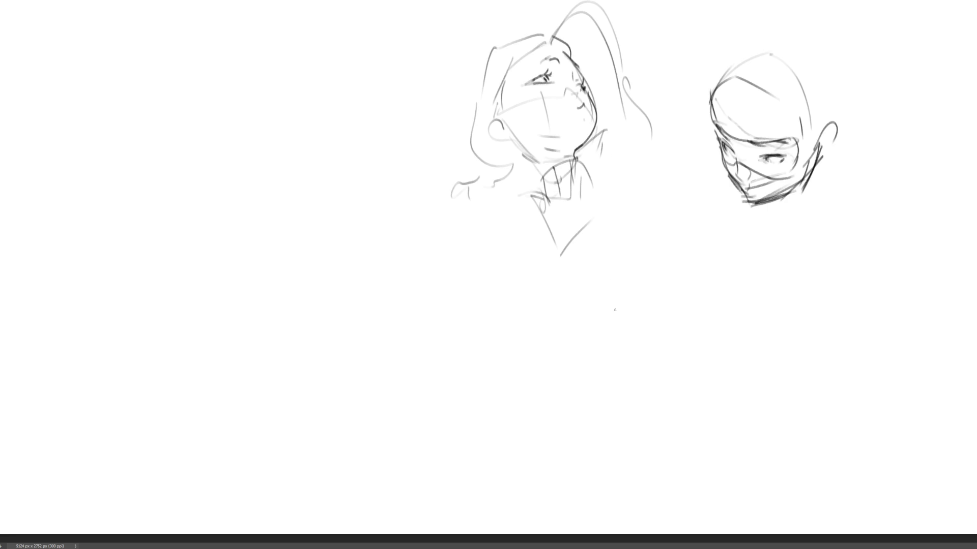
{"action": "mouse_move", "coordinate": [494, 49]}
{"action": "left_mouse_down"}
{"action": "mouse_move", "coordinate": [476, 161]}
{"action": "mouse_move", "coordinate": [500, 168]}
{"action": "left_mouse_up"}
{"action": "mouse_move", "coordinate": [506, 144]}
{"action": "left_mouse_down"}
{"action": "mouse_move", "coordinate": [507, 162]}
{"action": "mouse_move", "coordinate": [524, 156]}
{"action": "mouse_move", "coordinate": [517, 179]}
{"action": "left_mouse_up"}
{"action": "mouse_move", "coordinate": [507, 180]}
{"action": "left_mouse_down"}
{"action": "mouse_move", "coordinate": [518, 186]}
{"action": "mouse_move", "coordinate": [508, 181]}
{"action": "left_mouse_up"}
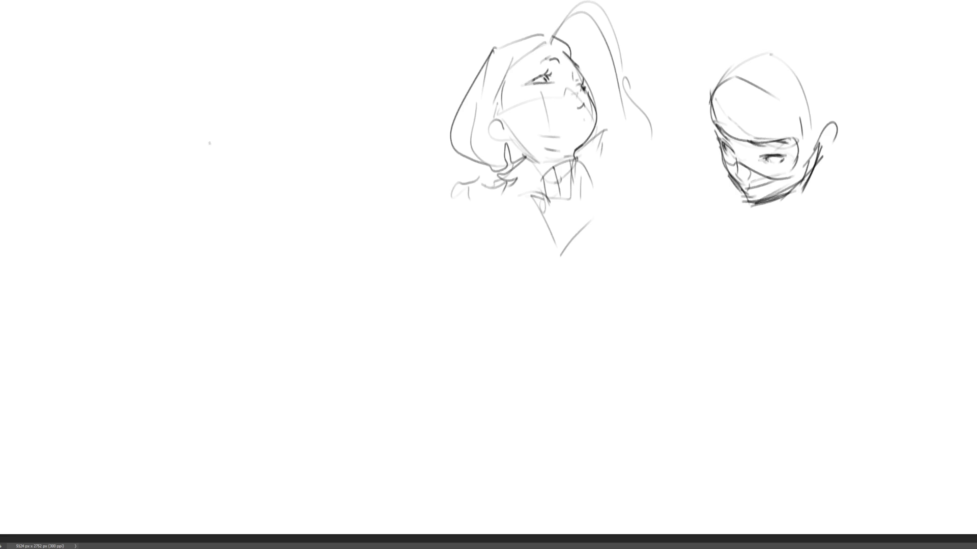
{"action": "mouse_move", "coordinate": [225, 102]}
{"action": "left_mouse_down"}
{"action": "mouse_move", "coordinate": [268, 76]}
{"action": "mouse_move", "coordinate": [233, 113]}
{"action": "mouse_move", "coordinate": [283, 121]}
{"action": "mouse_move", "coordinate": [286, 132]}
{"action": "mouse_move", "coordinate": [239, 147]}
{"action": "mouse_move", "coordinate": [297, 131]}
{"action": "mouse_move", "coordinate": [297, 144]}
{"action": "mouse_move", "coordinate": [277, 141]}
{"action": "mouse_move", "coordinate": [306, 144]}
{"action": "mouse_move", "coordinate": [277, 145]}
{"action": "mouse_move", "coordinate": [315, 144]}
{"action": "mouse_move", "coordinate": [278, 149]}
{"action": "mouse_move", "coordinate": [304, 140]}
{"action": "mouse_move", "coordinate": [306, 148]}
{"action": "mouse_move", "coordinate": [279, 143]}
{"action": "mouse_move", "coordinate": [294, 137]}
{"action": "mouse_move", "coordinate": [245, 147]}
{"action": "left_mouse_up"}
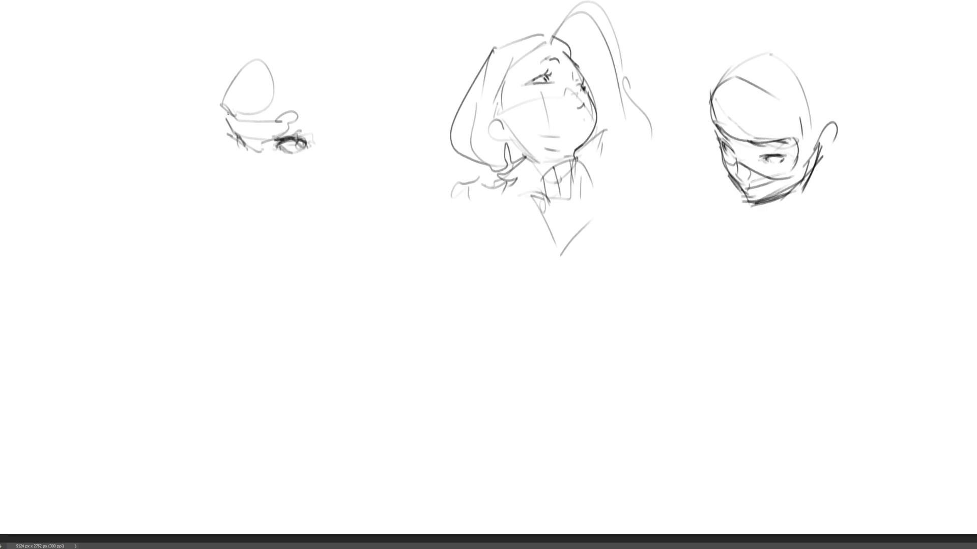
- Block in the left head's brow, side, cheek, jaw and first hair curves
{"action": "mouse_move", "coordinate": [227, 110]}
{"action": "left_mouse_down"}
{"action": "mouse_move", "coordinate": [299, 114]}
{"action": "mouse_move", "coordinate": [298, 130]}
{"action": "mouse_move", "coordinate": [248, 164]}
{"action": "mouse_move", "coordinate": [239, 182]}
{"action": "mouse_move", "coordinate": [244, 193]}
{"action": "mouse_move", "coordinate": [238, 187]}
{"action": "mouse_move", "coordinate": [260, 192]}
{"action": "mouse_move", "coordinate": [245, 178]}
{"action": "mouse_move", "coordinate": [277, 172]}
{"action": "mouse_move", "coordinate": [266, 194]}
{"action": "left_mouse_up"}
{"action": "left_click_drag", "start_coordinate": [253, 192], "coordinate": [239, 173]}
{"action": "mouse_move", "coordinate": [237, 139]}
{"action": "left_mouse_down"}
{"action": "mouse_move", "coordinate": [228, 158]}
{"action": "mouse_move", "coordinate": [240, 169]}
{"action": "mouse_move", "coordinate": [225, 196]}
{"action": "mouse_move", "coordinate": [312, 201]}
{"action": "mouse_move", "coordinate": [331, 173]}
{"action": "mouse_move", "coordinate": [330, 184]}
{"action": "left_mouse_up"}
{"action": "left_click_drag", "start_coordinate": [328, 137], "coordinate": [328, 153]}
{"action": "left_click_drag", "start_coordinate": [329, 99], "coordinate": [326, 131]}
{"action": "mouse_move", "coordinate": [284, 51]}
{"action": "left_mouse_down"}
{"action": "mouse_move", "coordinate": [336, 163]}
{"action": "mouse_move", "coordinate": [265, 67]}
{"action": "left_mouse_up"}
{"action": "left_click_drag", "start_coordinate": [239, 60], "coordinate": [211, 84]}
{"action": "left_click_drag", "start_coordinate": [234, 33], "coordinate": [206, 128]}
{"action": "mouse_move", "coordinate": [211, 211]}
{"action": "left_mouse_down"}
{"action": "mouse_move", "coordinate": [325, 210]}
{"action": "mouse_move", "coordinate": [345, 200]}
{"action": "left_mouse_up"}
- Refine the left head's chin and jawline below the lips, undoing misplaced cheek strokes
{"action": "mouse_move", "coordinate": [246, 218]}
{"action": "left_mouse_down"}
{"action": "mouse_move", "coordinate": [266, 230]}
{"action": "mouse_move", "coordinate": [288, 214]}
{"action": "mouse_move", "coordinate": [242, 221]}
{"action": "mouse_move", "coordinate": [261, 232]}
{"action": "mouse_move", "coordinate": [276, 213]}
{"action": "left_mouse_up"}
{"action": "left_click_drag", "start_coordinate": [265, 234], "coordinate": [269, 246]}
{"action": "mouse_move", "coordinate": [237, 215]}
{"action": "left_mouse_down"}
{"action": "mouse_move", "coordinate": [257, 242]}
{"action": "mouse_move", "coordinate": [317, 229]}
{"action": "left_mouse_up"}
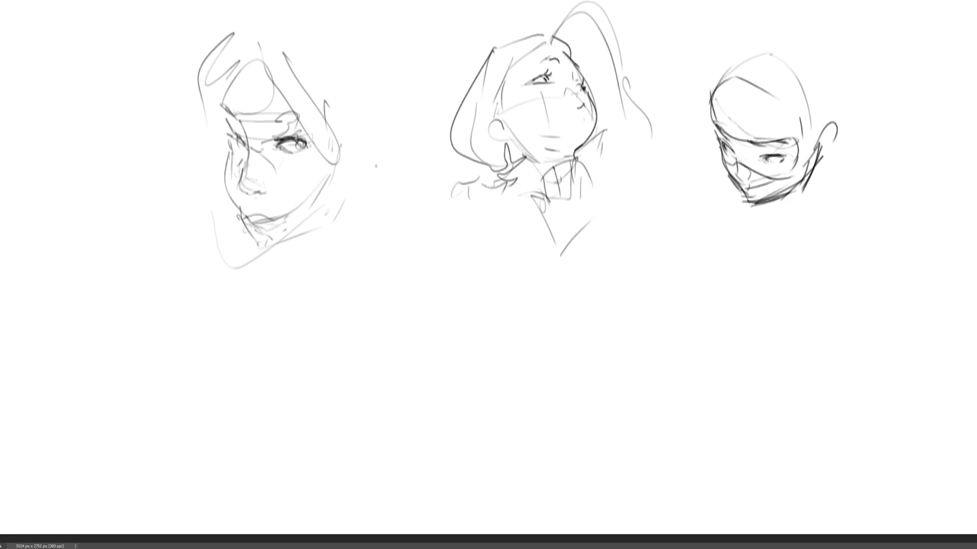
{"action": "left_click_drag", "start_coordinate": [263, 174], "coordinate": [300, 224]}
{"action": "key", "text": "ctrl+z"}
{"action": "mouse_move", "coordinate": [272, 194]}
{"action": "left_mouse_down"}
{"action": "mouse_move", "coordinate": [278, 207]}
{"action": "mouse_move", "coordinate": [236, 231]}
{"action": "mouse_move", "coordinate": [253, 220]}
{"action": "mouse_move", "coordinate": [258, 233]}
{"action": "mouse_move", "coordinate": [272, 225]}
{"action": "left_mouse_up"}
{"action": "key", "text": "ctrl+z"}
{"action": "key", "text": "ctrl+z"}
{"action": "key", "text": "ctrl+z"}
{"action": "mouse_move", "coordinate": [247, 230]}
{"action": "left_mouse_down"}
{"action": "mouse_move", "coordinate": [263, 253]}
{"action": "mouse_move", "coordinate": [307, 246]}
{"action": "left_mouse_up"}
- Add a right cheek curve, hair arcs around the head and a darker eyelid
{"action": "left_click_drag", "start_coordinate": [359, 168], "coordinate": [346, 217]}
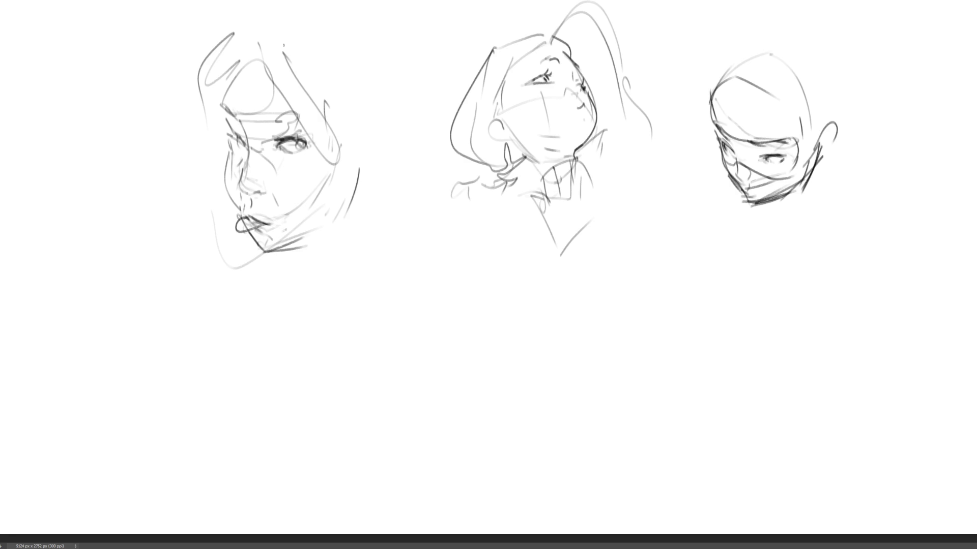
{"action": "left_click_drag", "start_coordinate": [243, 30], "coordinate": [296, 7]}
{"action": "left_click_drag", "start_coordinate": [356, 24], "coordinate": [378, 94]}
{"action": "left_click_drag", "start_coordinate": [410, 77], "coordinate": [402, 180]}
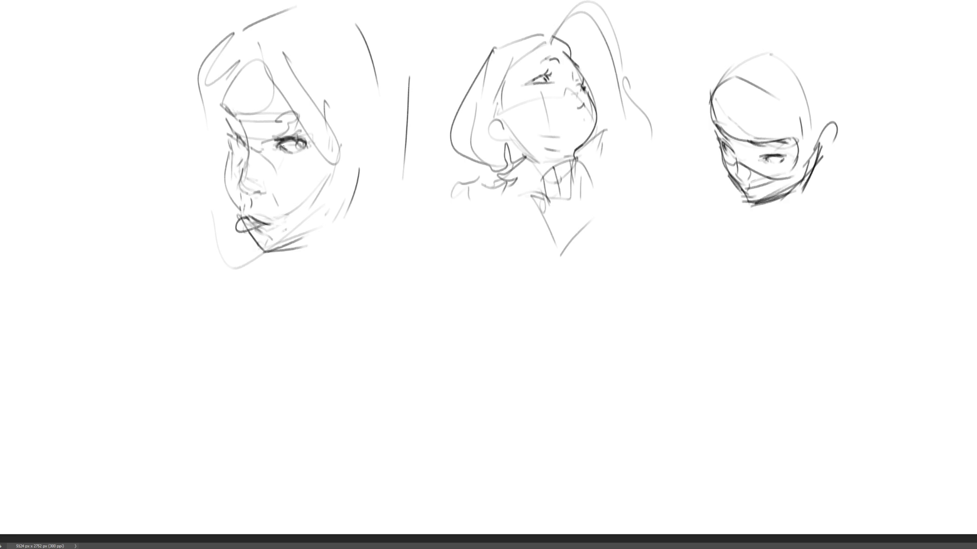
{"action": "mouse_move", "coordinate": [278, 147]}
{"action": "left_mouse_down"}
{"action": "mouse_move", "coordinate": [307, 135]}
{"action": "mouse_move", "coordinate": [283, 126]}
{"action": "mouse_move", "coordinate": [308, 142]}
{"action": "mouse_move", "coordinate": [305, 151]}
{"action": "mouse_move", "coordinate": [304, 138]}
{"action": "left_mouse_up"}
- Replace the dark eyelid with shading around the far eye, cheek edge and top hair
{"action": "key", "text": "ctrl+z"}
{"action": "key", "text": "ctrl+z"}
{"action": "key", "text": "ctrl+z"}
{"action": "key", "text": "ctrl+z"}
{"action": "left_click_drag", "start_coordinate": [241, 141], "coordinate": [245, 149]}
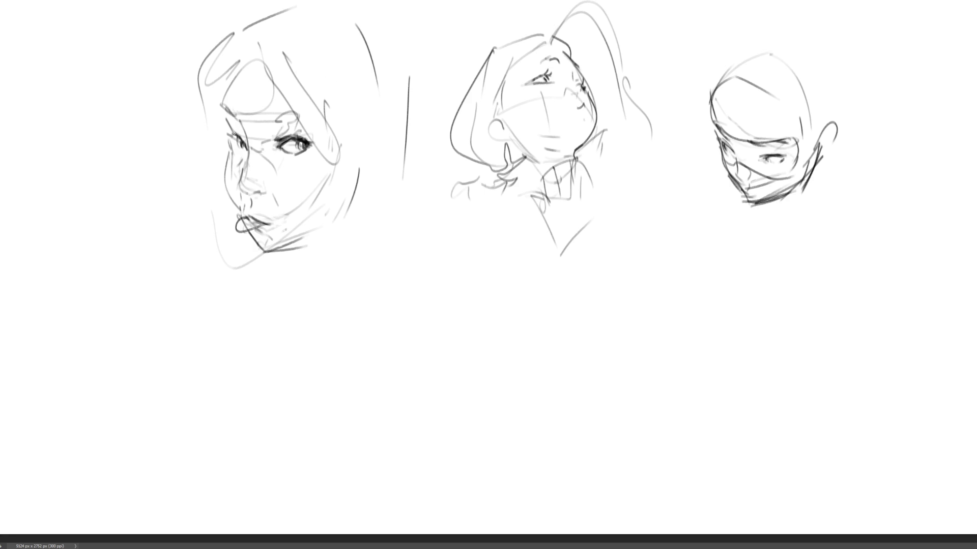
{"action": "left_click_drag", "start_coordinate": [233, 144], "coordinate": [239, 154]}
{"action": "left_click_drag", "start_coordinate": [245, 149], "coordinate": [235, 158]}
{"action": "left_click_drag", "start_coordinate": [229, 153], "coordinate": [232, 165]}
{"action": "mouse_move", "coordinate": [221, 109]}
{"action": "left_mouse_down"}
{"action": "mouse_move", "coordinate": [226, 126]}
{"action": "mouse_move", "coordinate": [222, 115]}
{"action": "left_mouse_up"}
{"action": "left_click_drag", "start_coordinate": [232, 59], "coordinate": [221, 90]}
{"action": "left_click_drag", "start_coordinate": [271, 39], "coordinate": [290, 58]}
- Hatch diagonal strokes across the jaw and redraw a darker cheek contour with a loop beneath
{"action": "left_click_drag", "start_coordinate": [369, 134], "coordinate": [314, 230]}
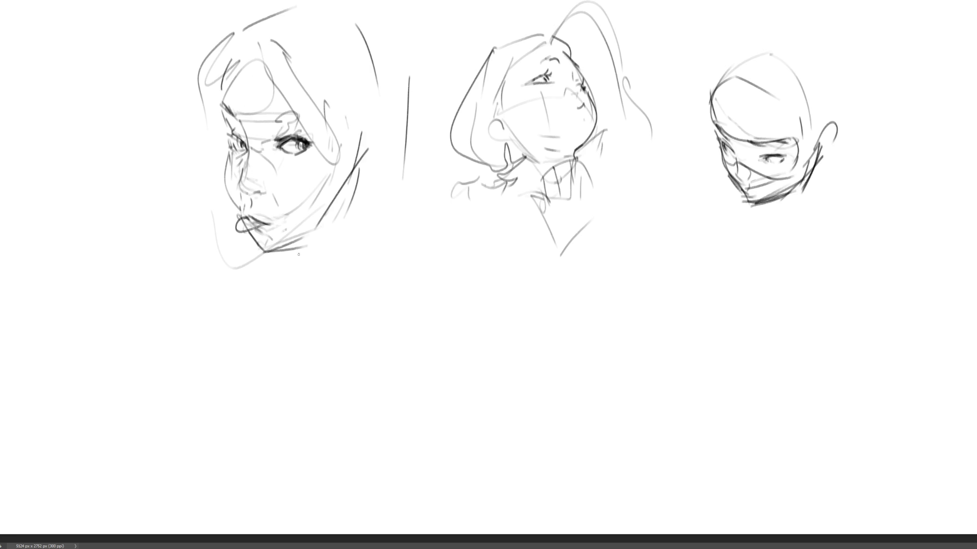
{"action": "left_click_drag", "start_coordinate": [362, 155], "coordinate": [290, 250]}
{"action": "left_click_drag", "start_coordinate": [376, 128], "coordinate": [225, 353]}
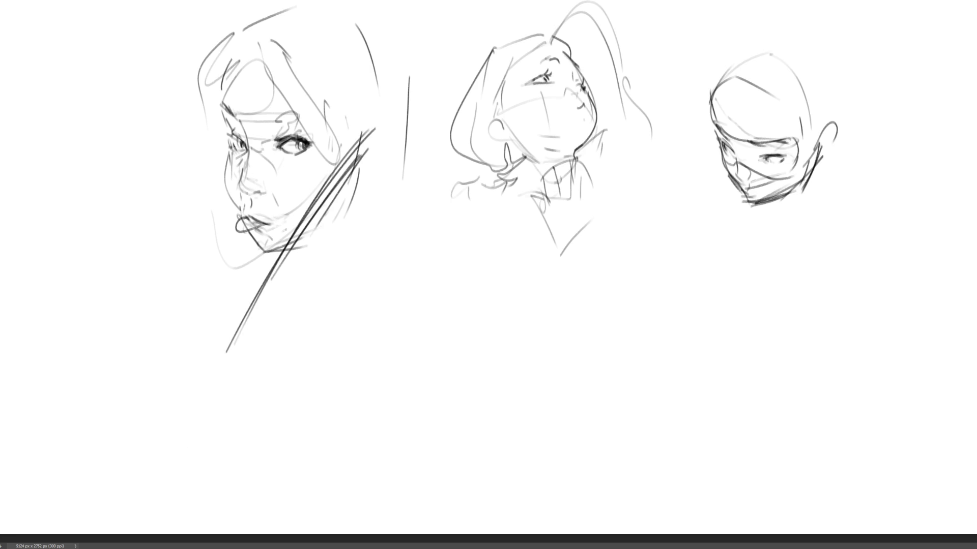
{"action": "left_click_drag", "start_coordinate": [229, 150], "coordinate": [239, 204]}
{"action": "left_click_drag", "start_coordinate": [230, 151], "coordinate": [240, 205]}
{"action": "mouse_move", "coordinate": [227, 158]}
{"action": "left_mouse_down"}
{"action": "mouse_move", "coordinate": [239, 201]}
{"action": "mouse_move", "coordinate": [252, 192]}
{"action": "mouse_move", "coordinate": [230, 210]}
{"action": "left_mouse_up"}
{"action": "key", "text": "ctrl+z"}
{"action": "key", "text": "ctrl+z"}
{"action": "mouse_move", "coordinate": [220, 159]}
{"action": "left_mouse_down"}
{"action": "mouse_move", "coordinate": [265, 261]}
{"action": "mouse_move", "coordinate": [331, 226]}
{"action": "mouse_move", "coordinate": [371, 143]}
{"action": "mouse_move", "coordinate": [331, 230]}
{"action": "mouse_move", "coordinate": [397, 126]}
{"action": "left_mouse_up"}
{"action": "mouse_move", "coordinate": [288, 251]}
{"action": "left_mouse_down"}
{"action": "mouse_move", "coordinate": [364, 223]}
{"action": "mouse_move", "coordinate": [399, 162]}
{"action": "mouse_move", "coordinate": [326, 244]}
{"action": "mouse_move", "coordinate": [277, 270]}
{"action": "left_mouse_up"}
{"action": "left_click_drag", "start_coordinate": [396, 79], "coordinate": [407, 188]}
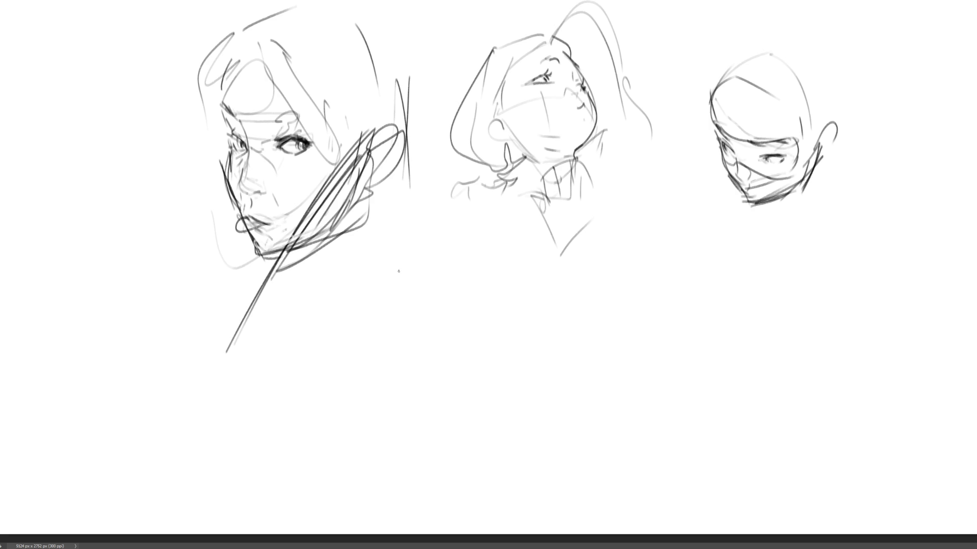
- Sketch a round cranium for a new head below the middle face
{"action": "mouse_move", "coordinate": [396, 275]}
{"action": "left_mouse_down"}
{"action": "mouse_move", "coordinate": [406, 305]}
{"action": "mouse_move", "coordinate": [456, 236]}
{"action": "mouse_move", "coordinate": [535, 304]}
{"action": "mouse_move", "coordinate": [520, 337]}
{"action": "mouse_move", "coordinate": [400, 317]}
{"action": "mouse_move", "coordinate": [415, 354]}
{"action": "left_mouse_up"}
{"action": "mouse_move", "coordinate": [398, 305]}
{"action": "left_mouse_down"}
{"action": "mouse_move", "coordinate": [453, 340]}
{"action": "mouse_move", "coordinate": [530, 324]}
{"action": "mouse_move", "coordinate": [517, 337]}
{"action": "left_mouse_up"}
{"action": "mouse_move", "coordinate": [410, 327]}
{"action": "left_mouse_down"}
{"action": "mouse_move", "coordinate": [451, 347]}
{"action": "mouse_move", "coordinate": [444, 340]}
{"action": "mouse_move", "coordinate": [522, 337]}
{"action": "mouse_move", "coordinate": [483, 343]}
{"action": "mouse_move", "coordinate": [496, 358]}
{"action": "mouse_move", "coordinate": [521, 343]}
{"action": "mouse_move", "coordinate": [422, 347]}
{"action": "left_mouse_up"}
- Draw the new head's two eyes and a hooked nose between them
{"action": "left_click_drag", "start_coordinate": [425, 357], "coordinate": [518, 351]}
{"action": "left_click_drag", "start_coordinate": [529, 338], "coordinate": [472, 374]}
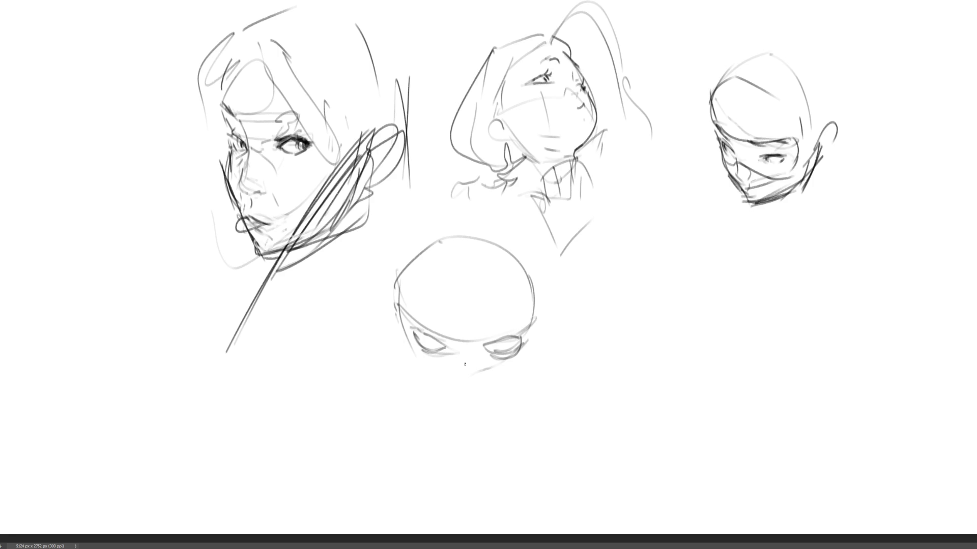
{"action": "left_click_drag", "start_coordinate": [459, 339], "coordinate": [463, 381]}
{"action": "mouse_move", "coordinate": [475, 342]}
{"action": "left_mouse_down"}
{"action": "mouse_move", "coordinate": [470, 392]}
{"action": "mouse_move", "coordinate": [456, 405]}
{"action": "left_mouse_up"}
- Draw the jaw and chin lines and cross-hatch the whole lower face
{"action": "mouse_move", "coordinate": [399, 332]}
{"action": "left_mouse_down"}
{"action": "mouse_move", "coordinate": [437, 387]}
{"action": "mouse_move", "coordinate": [490, 392]}
{"action": "left_mouse_up"}
{"action": "left_click_drag", "start_coordinate": [534, 355], "coordinate": [484, 400]}
{"action": "left_click_drag", "start_coordinate": [540, 350], "coordinate": [503, 383]}
{"action": "left_click_drag", "start_coordinate": [540, 320], "coordinate": [527, 353]}
{"action": "mouse_move", "coordinate": [552, 302]}
{"action": "left_mouse_down"}
{"action": "mouse_move", "coordinate": [519, 379]}
{"action": "mouse_move", "coordinate": [477, 401]}
{"action": "mouse_move", "coordinate": [523, 364]}
{"action": "left_mouse_up"}
{"action": "mouse_move", "coordinate": [523, 364]}
{"action": "left_mouse_down"}
{"action": "mouse_move", "coordinate": [493, 403]}
{"action": "mouse_move", "coordinate": [445, 397]}
{"action": "mouse_move", "coordinate": [459, 430]}
{"action": "left_mouse_up"}
{"action": "left_click_drag", "start_coordinate": [401, 340], "coordinate": [452, 424]}
{"action": "mouse_move", "coordinate": [450, 423]}
{"action": "left_mouse_down"}
{"action": "mouse_move", "coordinate": [510, 399]}
{"action": "mouse_move", "coordinate": [533, 372]}
{"action": "left_mouse_up"}
{"action": "left_click_drag", "start_coordinate": [547, 318], "coordinate": [520, 407]}
{"action": "left_click_drag", "start_coordinate": [400, 354], "coordinate": [430, 400]}
{"action": "mouse_move", "coordinate": [430, 399]}
{"action": "left_mouse_down"}
{"action": "mouse_move", "coordinate": [466, 436]}
{"action": "mouse_move", "coordinate": [455, 423]}
{"action": "left_mouse_up"}
{"action": "mouse_move", "coordinate": [485, 418]}
{"action": "left_mouse_down"}
{"action": "mouse_move", "coordinate": [442, 425]}
{"action": "mouse_move", "coordinate": [498, 427]}
{"action": "left_mouse_up"}
{"action": "mouse_move", "coordinate": [447, 425]}
{"action": "left_mouse_down"}
{"action": "mouse_move", "coordinate": [476, 433]}
{"action": "mouse_move", "coordinate": [531, 390]}
{"action": "left_mouse_up"}
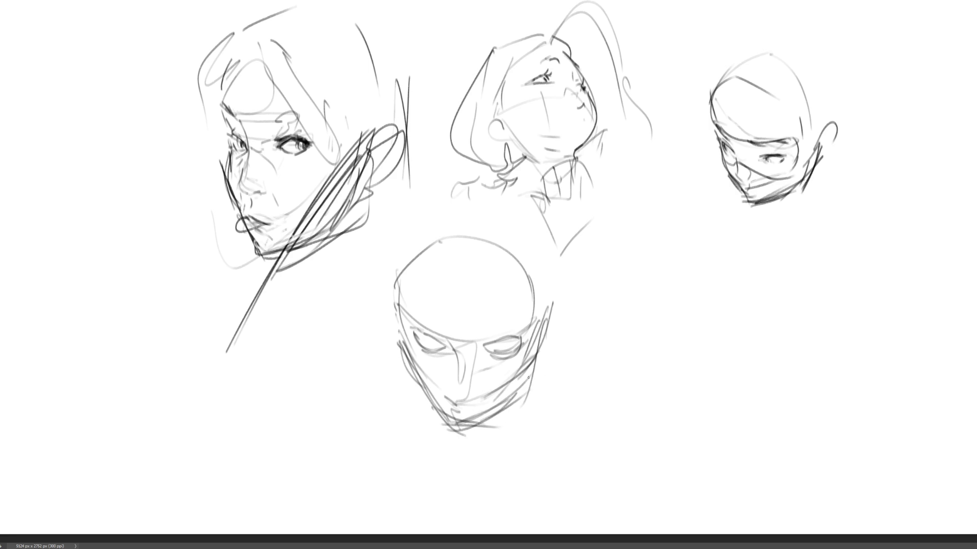
{"action": "left_click_drag", "start_coordinate": [545, 346], "coordinate": [517, 393]}
{"action": "left_click_drag", "start_coordinate": [552, 300], "coordinate": [528, 411]}
{"action": "mouse_move", "coordinate": [543, 345]}
{"action": "left_mouse_down"}
{"action": "mouse_move", "coordinate": [501, 415]}
{"action": "mouse_move", "coordinate": [476, 423]}
{"action": "left_mouse_up"}
{"action": "left_click_drag", "start_coordinate": [435, 376], "coordinate": [443, 389]}
{"action": "left_click_drag", "start_coordinate": [410, 352], "coordinate": [436, 380]}
{"action": "mouse_move", "coordinate": [437, 392]}
{"action": "left_mouse_down"}
{"action": "mouse_move", "coordinate": [531, 359]}
{"action": "mouse_move", "coordinate": [508, 393]}
{"action": "left_mouse_up"}
{"action": "mouse_move", "coordinate": [509, 391]}
{"action": "left_mouse_down"}
{"action": "mouse_move", "coordinate": [440, 411]}
{"action": "mouse_move", "coordinate": [445, 418]}
{"action": "left_mouse_up"}
{"action": "left_click_drag", "start_coordinate": [402, 345], "coordinate": [453, 398]}
{"action": "mouse_move", "coordinate": [476, 398]}
{"action": "left_mouse_down"}
{"action": "mouse_move", "coordinate": [556, 340]}
{"action": "mouse_move", "coordinate": [521, 370]}
{"action": "left_mouse_up"}
{"action": "mouse_move", "coordinate": [570, 313]}
{"action": "left_mouse_down"}
{"action": "mouse_move", "coordinate": [523, 388]}
{"action": "mouse_move", "coordinate": [491, 395]}
{"action": "left_mouse_up"}
{"action": "left_click_drag", "start_coordinate": [499, 387], "coordinate": [467, 418]}
{"action": "left_click_drag", "start_coordinate": [419, 376], "coordinate": [440, 401]}
{"action": "left_click_drag", "start_coordinate": [438, 396], "coordinate": [460, 416]}
{"action": "left_click_drag", "start_coordinate": [550, 348], "coordinate": [509, 399]}
{"action": "left_click_drag", "start_coordinate": [564, 302], "coordinate": [502, 430]}
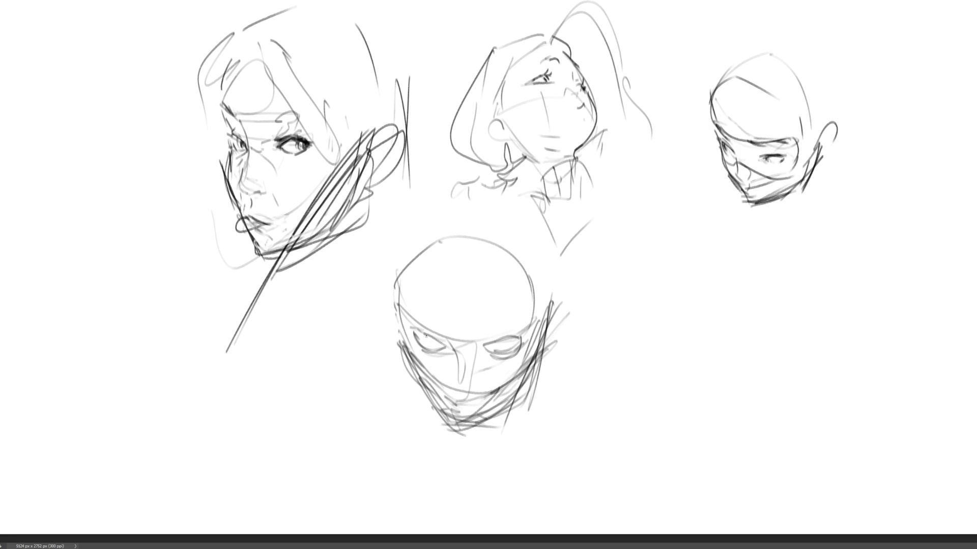
- Add eye creases and a brow line, then darken the lids and shade the right iris
{"action": "left_click_drag", "start_coordinate": [426, 335], "coordinate": [435, 342]}
{"action": "left_click_drag", "start_coordinate": [495, 345], "coordinate": [526, 326]}
{"action": "left_click_drag", "start_coordinate": [405, 312], "coordinate": [436, 334]}
{"action": "mouse_move", "coordinate": [443, 340]}
{"action": "left_mouse_down"}
{"action": "mouse_move", "coordinate": [452, 361]}
{"action": "mouse_move", "coordinate": [475, 360]}
{"action": "left_mouse_up"}
{"action": "left_click_drag", "start_coordinate": [410, 339], "coordinate": [413, 349]}
{"action": "mouse_move", "coordinate": [413, 332]}
{"action": "left_mouse_down"}
{"action": "mouse_move", "coordinate": [437, 340]}
{"action": "mouse_move", "coordinate": [529, 337]}
{"action": "left_mouse_up"}
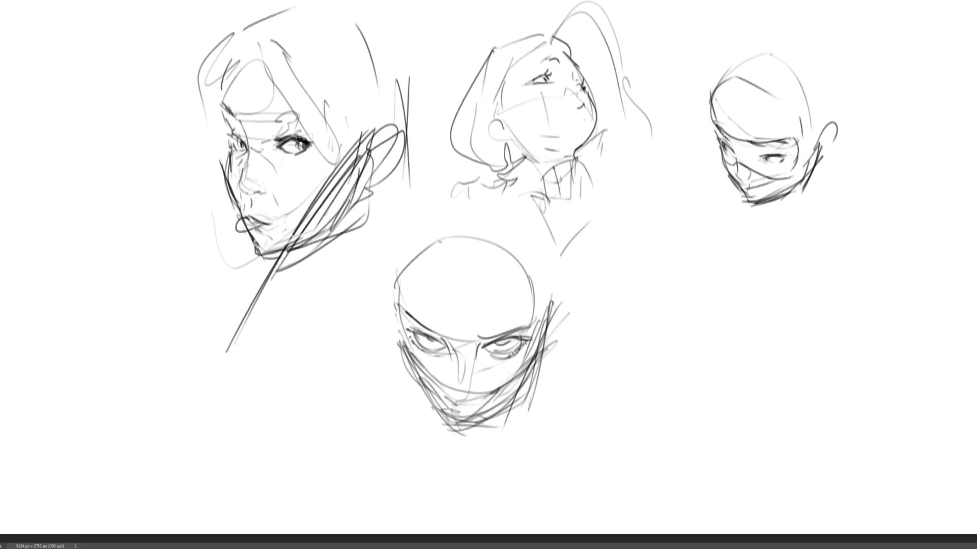
{"action": "left_click_drag", "start_coordinate": [488, 348], "coordinate": [500, 353]}
{"action": "left_click_drag", "start_coordinate": [437, 342], "coordinate": [444, 349]}
{"action": "left_click_drag", "start_coordinate": [424, 335], "coordinate": [433, 340]}
{"action": "left_click_drag", "start_coordinate": [494, 348], "coordinate": [508, 340]}
- Shade the nostrils, outline the nose sides and ball, and sketch the mouth and chin
{"action": "mouse_move", "coordinate": [448, 391]}
{"action": "left_mouse_down"}
{"action": "mouse_move", "coordinate": [476, 394]}
{"action": "mouse_move", "coordinate": [454, 376]}
{"action": "mouse_move", "coordinate": [473, 383]}
{"action": "left_mouse_up"}
{"action": "mouse_move", "coordinate": [451, 350]}
{"action": "left_mouse_down"}
{"action": "mouse_move", "coordinate": [456, 382]}
{"action": "mouse_move", "coordinate": [475, 374]}
{"action": "mouse_move", "coordinate": [474, 400]}
{"action": "mouse_move", "coordinate": [461, 403]}
{"action": "left_mouse_up"}
{"action": "mouse_move", "coordinate": [461, 380]}
{"action": "left_mouse_down"}
{"action": "mouse_move", "coordinate": [455, 402]}
{"action": "mouse_move", "coordinate": [469, 389]}
{"action": "left_mouse_up"}
{"action": "left_click_drag", "start_coordinate": [470, 388], "coordinate": [473, 398]}
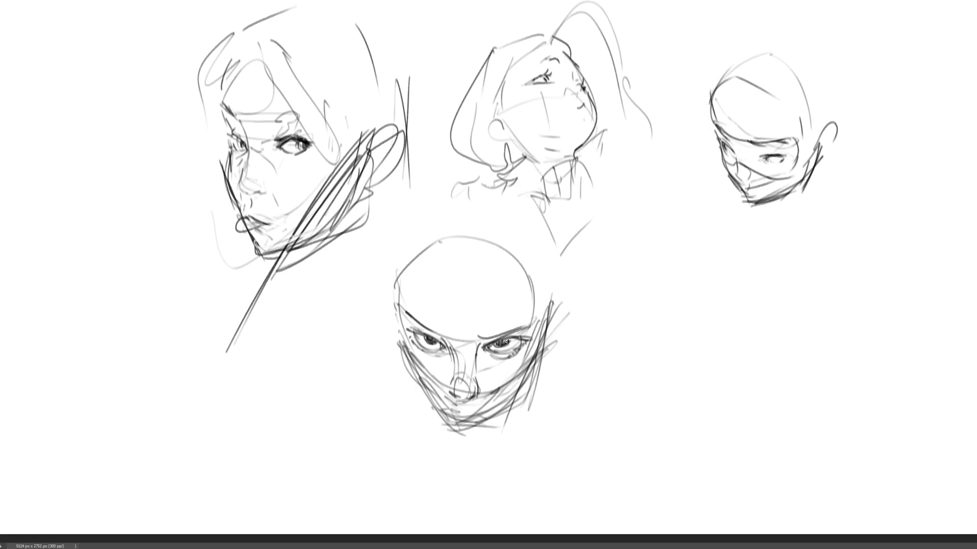
{"action": "left_click_drag", "start_coordinate": [476, 353], "coordinate": [493, 382]}
{"action": "mouse_move", "coordinate": [445, 407]}
{"action": "left_mouse_down"}
{"action": "mouse_move", "coordinate": [489, 415]}
{"action": "mouse_move", "coordinate": [496, 389]}
{"action": "mouse_move", "coordinate": [487, 418]}
{"action": "mouse_move", "coordinate": [466, 430]}
{"action": "mouse_move", "coordinate": [491, 428]}
{"action": "left_mouse_up"}
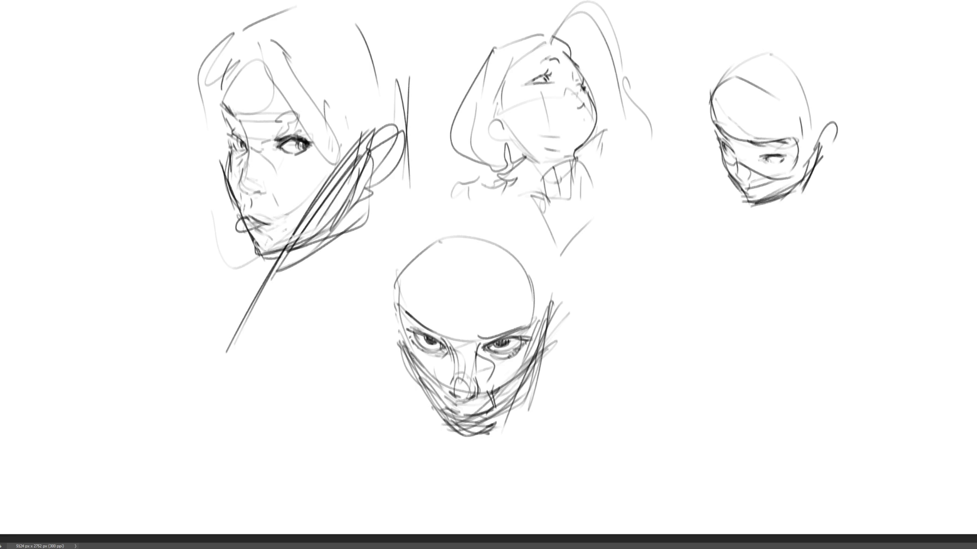
- Darken the left cheek contour and shade the right cheek and jaw
{"action": "left_click_drag", "start_coordinate": [402, 342], "coordinate": [430, 378]}
{"action": "left_click_drag", "start_coordinate": [402, 342], "coordinate": [437, 410]}
{"action": "left_click_drag", "start_coordinate": [534, 389], "coordinate": [488, 427]}
{"action": "mouse_move", "coordinate": [542, 345]}
{"action": "left_mouse_down"}
{"action": "mouse_move", "coordinate": [527, 404]}
{"action": "mouse_move", "coordinate": [501, 392]}
{"action": "mouse_move", "coordinate": [531, 392]}
{"action": "left_mouse_up"}
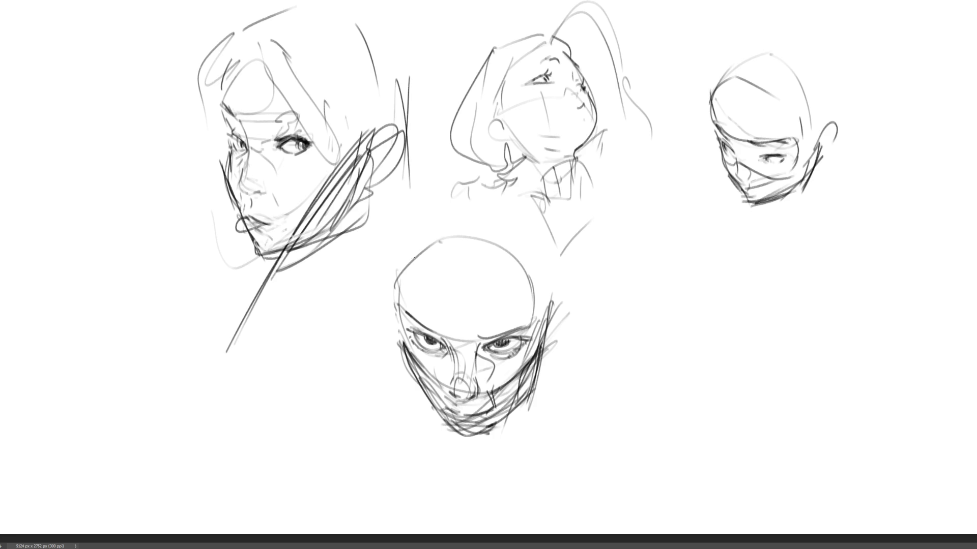
- Give the bottom head a hairline, a large hair arc and both ears
{"action": "mouse_move", "coordinate": [423, 258]}
{"action": "left_mouse_down"}
{"action": "mouse_move", "coordinate": [497, 263]}
{"action": "mouse_move", "coordinate": [407, 289]}
{"action": "left_mouse_up"}
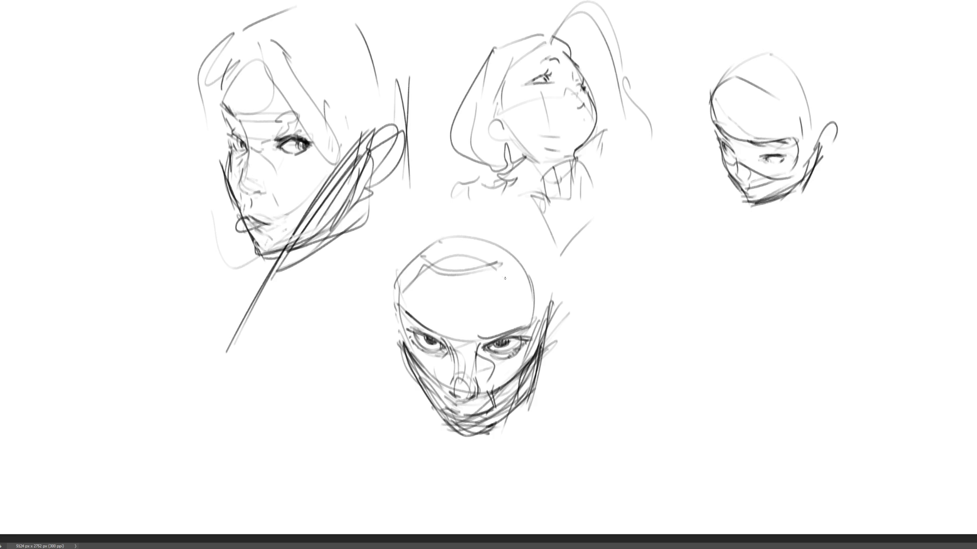
{"action": "mouse_move", "coordinate": [501, 267]}
{"action": "left_mouse_down"}
{"action": "mouse_move", "coordinate": [515, 283]}
{"action": "mouse_move", "coordinate": [431, 244]}
{"action": "mouse_move", "coordinate": [453, 264]}
{"action": "mouse_move", "coordinate": [508, 284]}
{"action": "mouse_move", "coordinate": [412, 254]}
{"action": "left_mouse_up"}
{"action": "mouse_move", "coordinate": [395, 282]}
{"action": "left_mouse_down"}
{"action": "mouse_move", "coordinate": [402, 244]}
{"action": "mouse_move", "coordinate": [529, 244]}
{"action": "mouse_move", "coordinate": [560, 300]}
{"action": "left_mouse_up"}
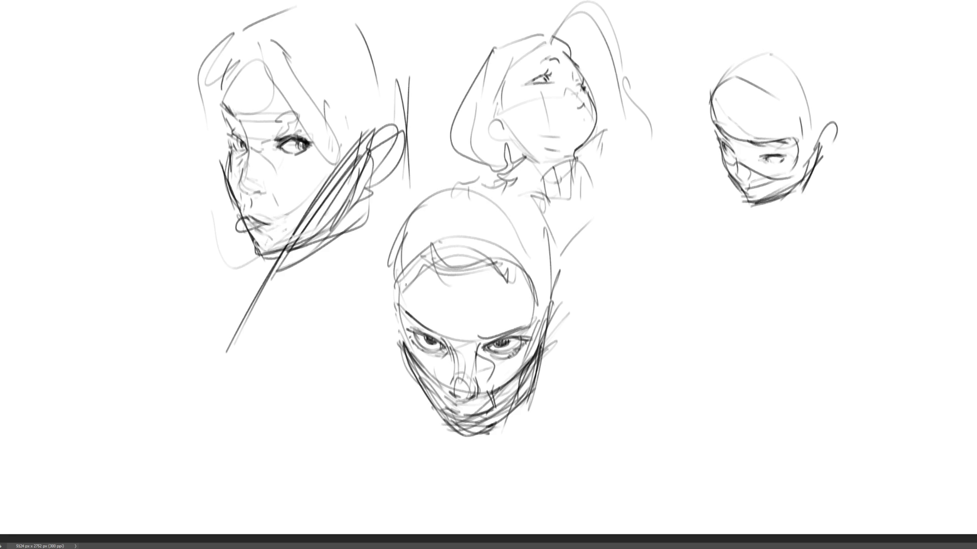
{"action": "mouse_move", "coordinate": [426, 206]}
{"action": "left_mouse_down"}
{"action": "mouse_move", "coordinate": [402, 300]}
{"action": "mouse_move", "coordinate": [388, 285]}
{"action": "mouse_move", "coordinate": [380, 318]}
{"action": "left_mouse_up"}
{"action": "left_click_drag", "start_coordinate": [381, 278], "coordinate": [387, 306]}
{"action": "mouse_move", "coordinate": [554, 305]}
{"action": "left_mouse_down"}
{"action": "mouse_move", "coordinate": [573, 273]}
{"action": "mouse_move", "coordinate": [578, 305]}
{"action": "left_mouse_up"}
{"action": "mouse_move", "coordinate": [572, 305]}
{"action": "left_mouse_down"}
{"action": "mouse_move", "coordinate": [557, 328]}
{"action": "mouse_move", "coordinate": [564, 268]}
{"action": "left_mouse_up"}
{"action": "mouse_move", "coordinate": [564, 301]}
{"action": "left_mouse_down"}
{"action": "mouse_move", "coordinate": [554, 252]}
{"action": "mouse_move", "coordinate": [551, 319]}
{"action": "left_mouse_up"}
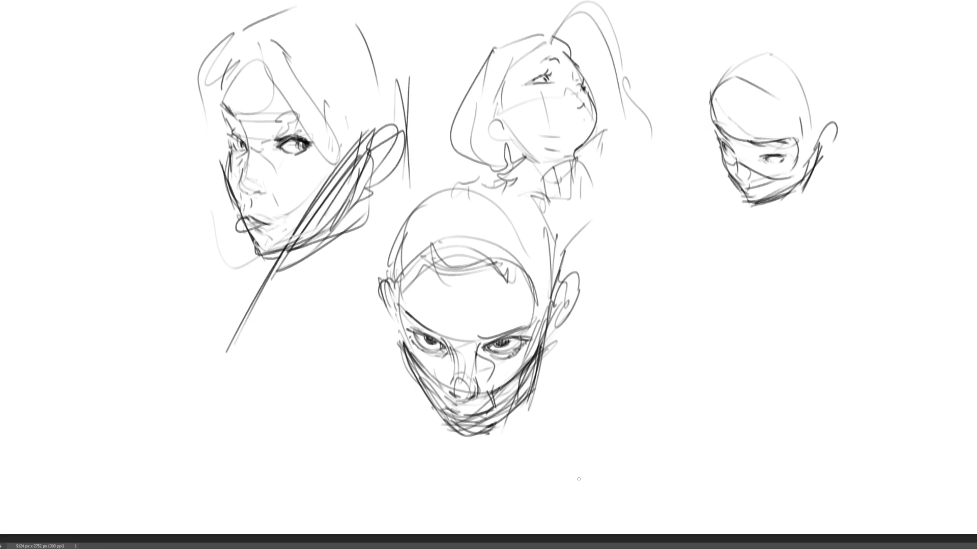
- Erase to lighten the heavy chin and lower-face cross-hatching
{"action": "key", "text": "e"}
{"action": "mouse_move", "coordinate": [397, 364]}
{"action": "left_mouse_down"}
{"action": "mouse_move", "coordinate": [555, 364]}
{"action": "mouse_move", "coordinate": [483, 417]}
{"action": "mouse_move", "coordinate": [404, 383]}
{"action": "left_mouse_up"}
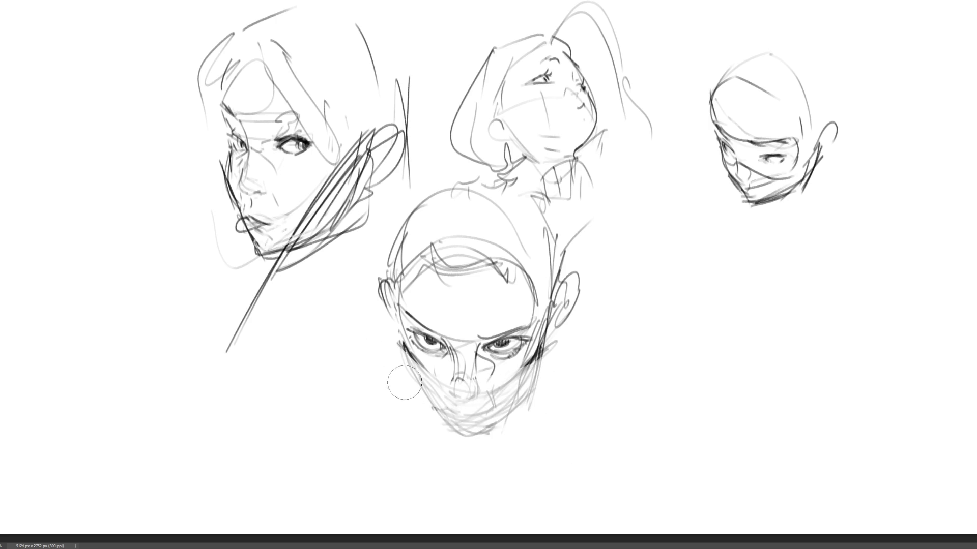
{"action": "mouse_move", "coordinate": [539, 376]}
{"action": "left_mouse_down"}
{"action": "mouse_move", "coordinate": [483, 414]}
{"action": "mouse_move", "coordinate": [433, 406]}
{"action": "left_mouse_up"}
{"action": "mouse_move", "coordinate": [407, 367]}
{"action": "left_mouse_down"}
{"action": "mouse_move", "coordinate": [539, 379]}
{"action": "mouse_move", "coordinate": [569, 333]}
{"action": "left_mouse_up"}
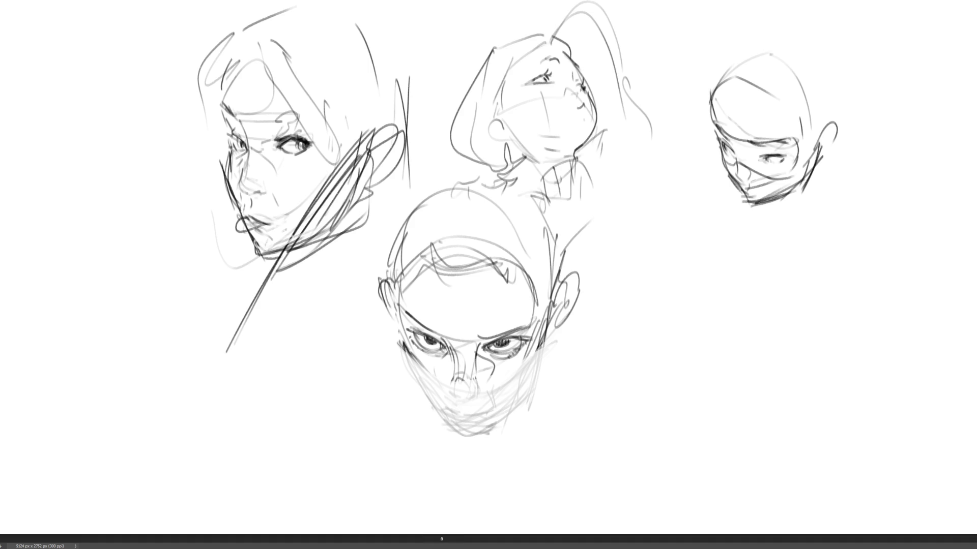
{"action": "left_click_drag", "start_coordinate": [410, 346], "coordinate": [434, 371]}
{"action": "mouse_move", "coordinate": [409, 333]}
{"action": "left_mouse_down"}
{"action": "mouse_move", "coordinate": [403, 355]}
{"action": "mouse_move", "coordinate": [457, 430]}
{"action": "mouse_move", "coordinate": [483, 434]}
{"action": "mouse_move", "coordinate": [531, 391]}
{"action": "left_mouse_up"}
{"action": "key", "text": "ctrl+z"}
{"action": "key", "text": "ctrl+z"}
{"action": "key", "text": "ctrl+z"}
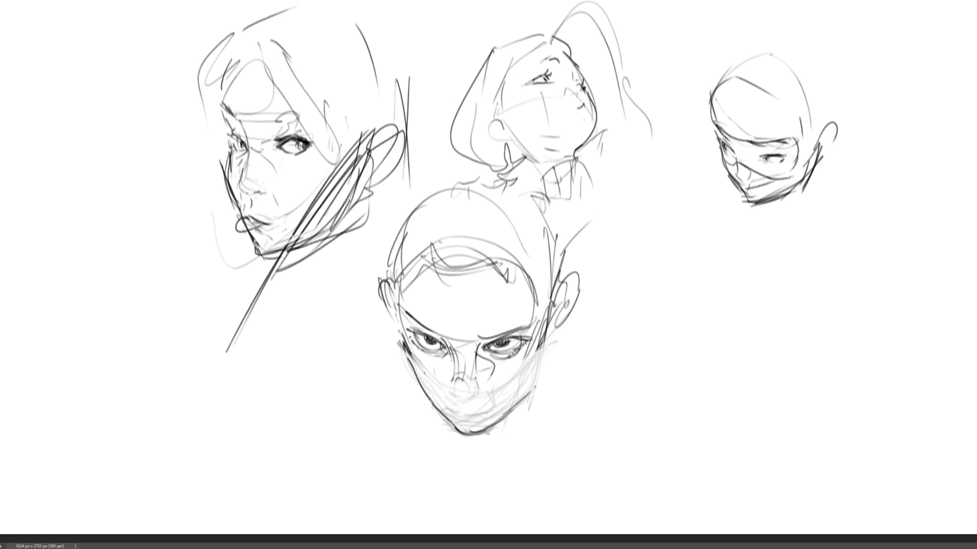
- Redraw a darker right jaw, nose base and bridge, then add the lip lines
{"action": "left_click_drag", "start_coordinate": [550, 326], "coordinate": [534, 385]}
{"action": "left_click_drag", "start_coordinate": [544, 346], "coordinate": [525, 395]}
{"action": "mouse_move", "coordinate": [450, 391]}
{"action": "left_mouse_down"}
{"action": "mouse_move", "coordinate": [470, 400]}
{"action": "mouse_move", "coordinate": [451, 381]}
{"action": "mouse_move", "coordinate": [475, 391]}
{"action": "left_mouse_up"}
{"action": "left_click_drag", "start_coordinate": [454, 396], "coordinate": [465, 400]}
{"action": "mouse_move", "coordinate": [451, 358]}
{"action": "left_mouse_down"}
{"action": "mouse_move", "coordinate": [441, 371]}
{"action": "mouse_move", "coordinate": [455, 377]}
{"action": "mouse_move", "coordinate": [490, 384]}
{"action": "mouse_move", "coordinate": [491, 363]}
{"action": "mouse_move", "coordinate": [528, 377]}
{"action": "left_mouse_up"}
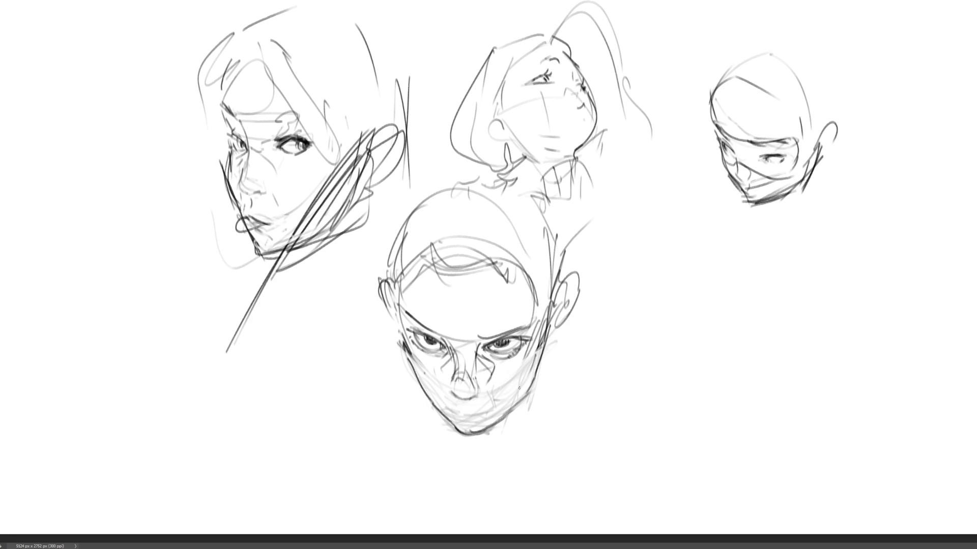
{"action": "left_click_drag", "start_coordinate": [408, 344], "coordinate": [438, 389]}
{"action": "key", "text": "ctrl+z"}
{"action": "key", "text": "ctrl+z"}
{"action": "mouse_move", "coordinate": [453, 408]}
{"action": "left_mouse_down"}
{"action": "mouse_move", "coordinate": [483, 410]}
{"action": "mouse_move", "coordinate": [470, 410]}
{"action": "mouse_move", "coordinate": [485, 398]}
{"action": "mouse_move", "coordinate": [445, 388]}
{"action": "left_mouse_up"}
- Sketch a new eye study right of the bottom face, with its lids and outer corner
{"action": "mouse_move", "coordinate": [638, 304]}
{"action": "left_mouse_down"}
{"action": "mouse_move", "coordinate": [695, 263]}
{"action": "mouse_move", "coordinate": [770, 279]}
{"action": "mouse_move", "coordinate": [671, 306]}
{"action": "mouse_move", "coordinate": [722, 282]}
{"action": "mouse_move", "coordinate": [738, 293]}
{"action": "mouse_move", "coordinate": [684, 308]}
{"action": "mouse_move", "coordinate": [745, 305]}
{"action": "mouse_move", "coordinate": [731, 313]}
{"action": "mouse_move", "coordinate": [740, 298]}
{"action": "mouse_move", "coordinate": [697, 314]}
{"action": "left_mouse_up"}
{"action": "left_click_drag", "start_coordinate": [755, 302], "coordinate": [743, 307]}
{"action": "mouse_move", "coordinate": [682, 306]}
{"action": "left_mouse_down"}
{"action": "mouse_move", "coordinate": [713, 289]}
{"action": "mouse_move", "coordinate": [746, 292]}
{"action": "left_mouse_up"}
{"action": "mouse_move", "coordinate": [712, 284]}
{"action": "left_mouse_down"}
{"action": "mouse_move", "coordinate": [751, 305]}
{"action": "mouse_move", "coordinate": [687, 303]}
{"action": "mouse_move", "coordinate": [684, 312]}
{"action": "mouse_move", "coordinate": [719, 284]}
{"action": "mouse_move", "coordinate": [738, 289]}
{"action": "mouse_move", "coordinate": [656, 305]}
{"action": "mouse_move", "coordinate": [736, 271]}
{"action": "left_mouse_up"}
{"action": "left_click_drag", "start_coordinate": [737, 273], "coordinate": [744, 295]}
{"action": "mouse_move", "coordinate": [736, 277]}
{"action": "left_mouse_down"}
{"action": "mouse_move", "coordinate": [691, 292]}
{"action": "mouse_move", "coordinate": [692, 312]}
{"action": "mouse_move", "coordinate": [718, 300]}
{"action": "left_mouse_up"}
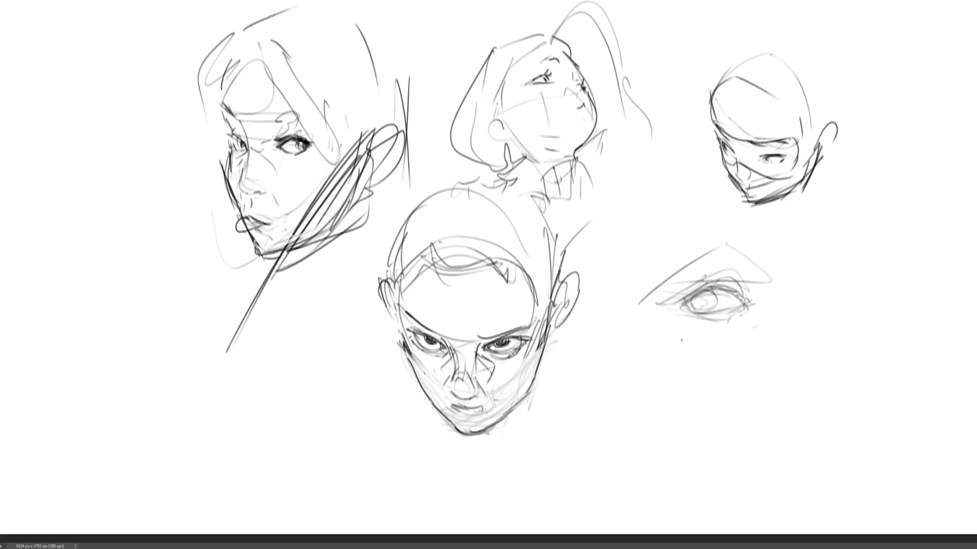
{"action": "left_click_drag", "start_coordinate": [681, 339], "coordinate": [722, 328]}
- Add brow lines above the eye and cheek curves running down from the brow
{"action": "left_click_drag", "start_coordinate": [659, 259], "coordinate": [741, 223]}
{"action": "left_click_drag", "start_coordinate": [663, 266], "coordinate": [741, 239]}
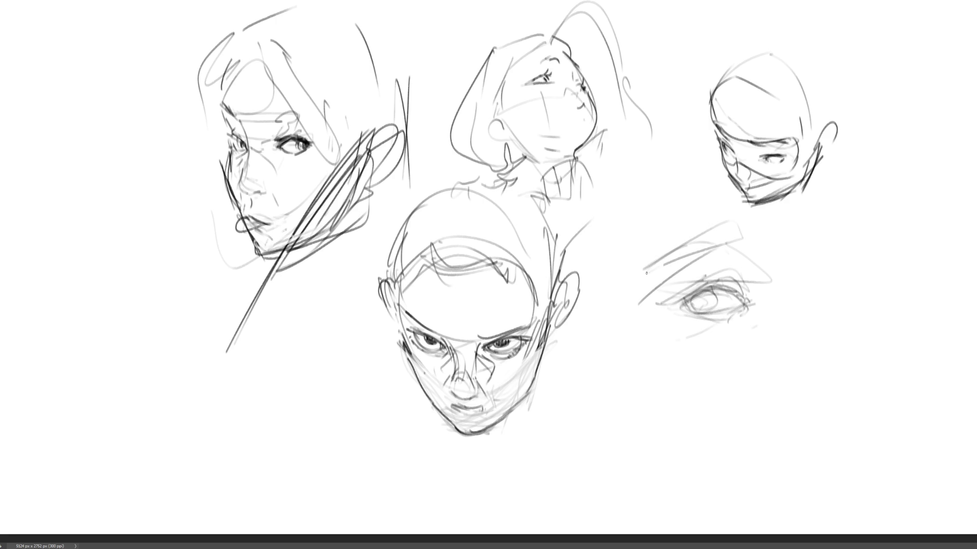
{"action": "left_click_drag", "start_coordinate": [639, 277], "coordinate": [719, 242]}
{"action": "left_click_drag", "start_coordinate": [732, 235], "coordinate": [766, 282]}
{"action": "mouse_move", "coordinate": [756, 250]}
{"action": "left_mouse_down"}
{"action": "mouse_move", "coordinate": [773, 285]}
{"action": "mouse_move", "coordinate": [732, 350]}
{"action": "mouse_move", "coordinate": [790, 299]}
{"action": "left_mouse_up"}
{"action": "left_click_drag", "start_coordinate": [741, 349], "coordinate": [796, 307]}
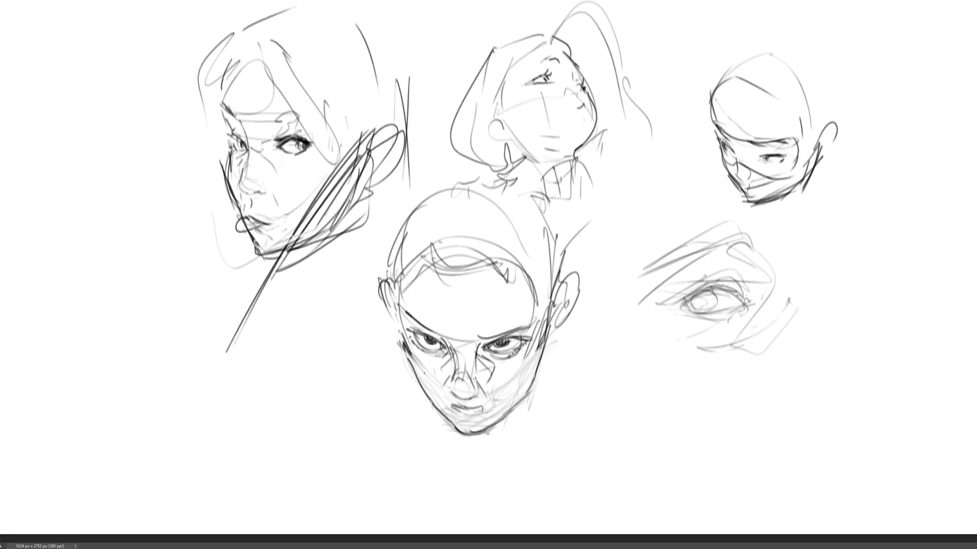
- Draw a second eye to the right with its eyelid, shading and brow arcs
{"action": "mouse_move", "coordinate": [832, 258]}
{"action": "left_mouse_down"}
{"action": "mouse_move", "coordinate": [810, 297]}
{"action": "mouse_move", "coordinate": [846, 316]}
{"action": "mouse_move", "coordinate": [870, 301]}
{"action": "mouse_move", "coordinate": [838, 315]}
{"action": "mouse_move", "coordinate": [842, 301]}
{"action": "mouse_move", "coordinate": [851, 310]}
{"action": "mouse_move", "coordinate": [867, 300]}
{"action": "mouse_move", "coordinate": [865, 312]}
{"action": "left_mouse_up"}
{"action": "mouse_move", "coordinate": [831, 288]}
{"action": "left_mouse_down"}
{"action": "mouse_move", "coordinate": [871, 300]}
{"action": "mouse_move", "coordinate": [860, 282]}
{"action": "left_mouse_up"}
{"action": "left_click_drag", "start_coordinate": [838, 276], "coordinate": [881, 254]}
{"action": "left_click_drag", "start_coordinate": [883, 270], "coordinate": [878, 295]}
{"action": "left_click_drag", "start_coordinate": [846, 243], "coordinate": [865, 236]}
{"action": "mouse_move", "coordinate": [835, 233]}
{"action": "left_mouse_down"}
{"action": "mouse_move", "coordinate": [873, 248]}
{"action": "mouse_move", "coordinate": [878, 265]}
{"action": "left_mouse_up"}
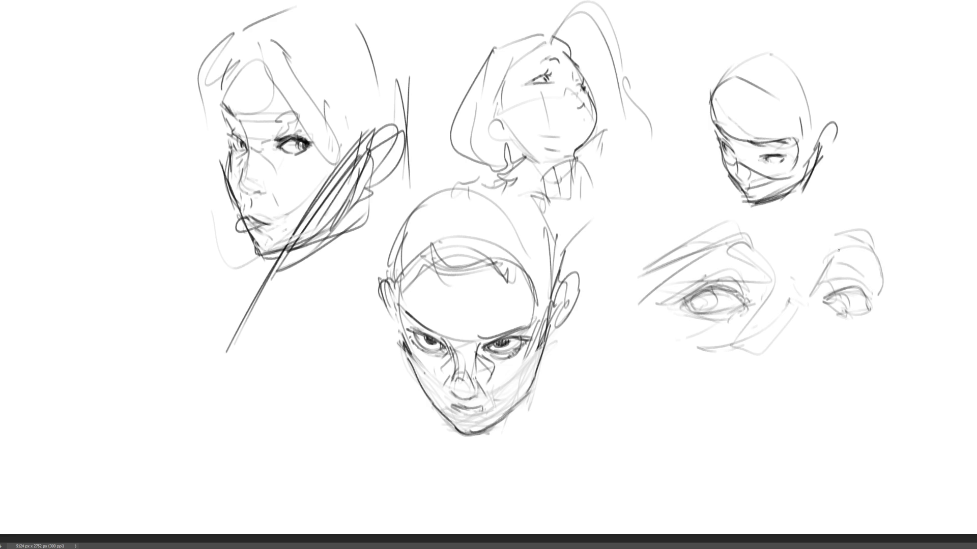
- Sketch the nose bridge and nose sides between the eyes, plus a cheek arc
{"action": "left_click_drag", "start_coordinate": [842, 234], "coordinate": [812, 313]}
{"action": "left_click_drag", "start_coordinate": [760, 274], "coordinate": [814, 243]}
{"action": "mouse_move", "coordinate": [812, 244]}
{"action": "left_mouse_down"}
{"action": "mouse_move", "coordinate": [828, 333]}
{"action": "mouse_move", "coordinate": [800, 381]}
{"action": "left_mouse_up"}
{"action": "left_click_drag", "start_coordinate": [815, 312], "coordinate": [868, 359]}
{"action": "left_click_drag", "start_coordinate": [820, 369], "coordinate": [803, 386]}
{"action": "mouse_move", "coordinate": [869, 379]}
{"action": "left_mouse_down"}
{"action": "mouse_move", "coordinate": [808, 392]}
{"action": "mouse_move", "coordinate": [854, 391]}
{"action": "mouse_move", "coordinate": [867, 373]}
{"action": "left_mouse_up"}
{"action": "left_click_drag", "start_coordinate": [832, 405], "coordinate": [841, 402]}
{"action": "left_click_drag", "start_coordinate": [814, 295], "coordinate": [871, 372]}
- Draw the right face contour down to the jaw and chin, with lines under the left eye
{"action": "mouse_move", "coordinate": [878, 308]}
{"action": "left_mouse_down"}
{"action": "mouse_move", "coordinate": [882, 346]}
{"action": "mouse_move", "coordinate": [880, 334]}
{"action": "left_mouse_up"}
{"action": "mouse_move", "coordinate": [884, 268]}
{"action": "left_mouse_down"}
{"action": "mouse_move", "coordinate": [880, 316]}
{"action": "mouse_move", "coordinate": [898, 348]}
{"action": "left_mouse_up"}
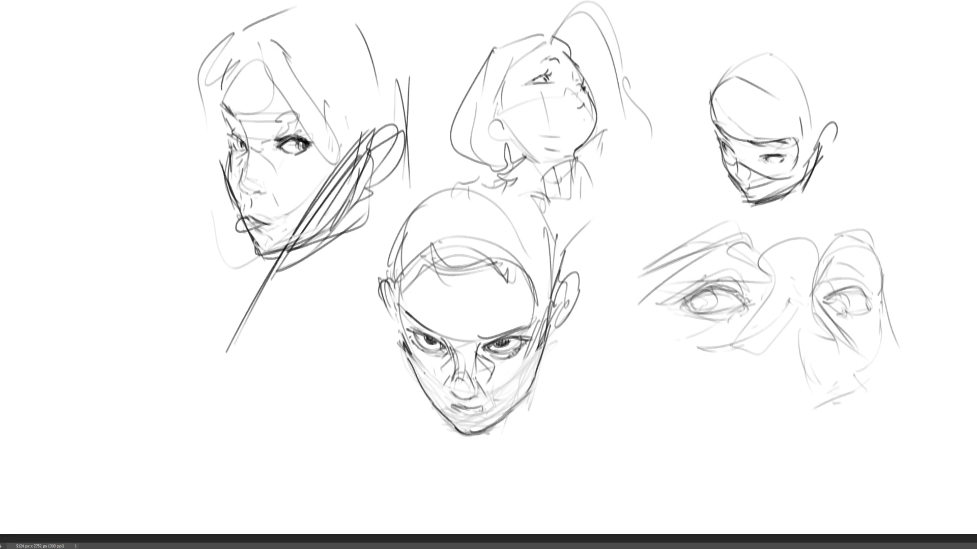
{"action": "left_click_drag", "start_coordinate": [882, 306], "coordinate": [896, 399]}
{"action": "mouse_move", "coordinate": [886, 324]}
{"action": "left_mouse_down"}
{"action": "mouse_move", "coordinate": [903, 415]}
{"action": "mouse_move", "coordinate": [886, 452]}
{"action": "left_mouse_up"}
{"action": "left_click_drag", "start_coordinate": [912, 340], "coordinate": [903, 420]}
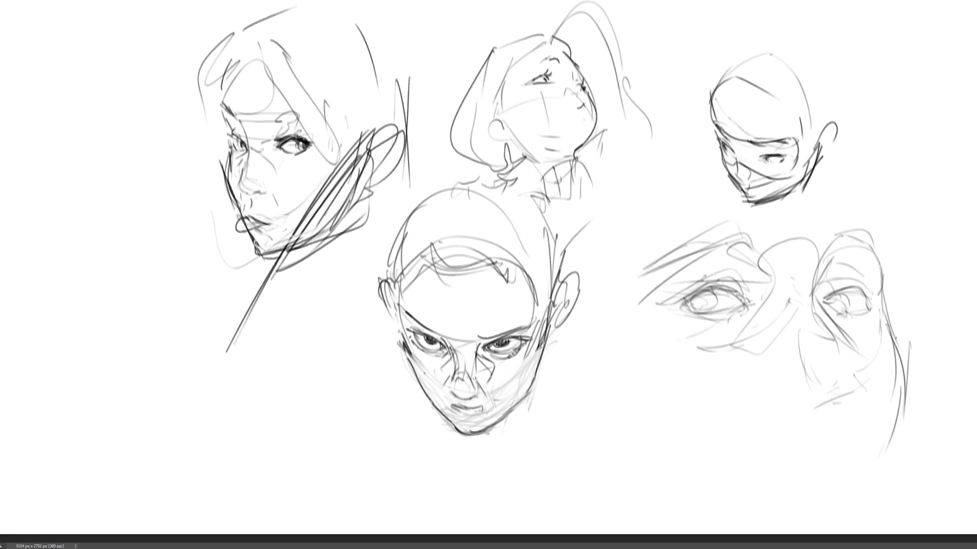
{"action": "left_click_drag", "start_coordinate": [885, 320], "coordinate": [898, 445]}
{"action": "left_click_drag", "start_coordinate": [816, 455], "coordinate": [854, 463]}
{"action": "left_click_drag", "start_coordinate": [696, 404], "coordinate": [726, 413]}
{"action": "left_click_drag", "start_coordinate": [651, 373], "coordinate": [751, 409]}
{"action": "left_click_drag", "start_coordinate": [818, 421], "coordinate": [858, 411]}
{"action": "left_click_drag", "start_coordinate": [848, 421], "coordinate": [893, 394]}
- Sketch and darken the mouth, the nose-to-mouth line, and refine the nose shape
{"action": "mouse_move", "coordinate": [837, 420]}
{"action": "left_mouse_down"}
{"action": "mouse_move", "coordinate": [865, 407]}
{"action": "mouse_move", "coordinate": [834, 400]}
{"action": "mouse_move", "coordinate": [848, 393]}
{"action": "left_mouse_up"}
{"action": "left_click_drag", "start_coordinate": [842, 405], "coordinate": [862, 401]}
{"action": "mouse_move", "coordinate": [864, 400]}
{"action": "left_mouse_down"}
{"action": "mouse_move", "coordinate": [848, 411]}
{"action": "mouse_move", "coordinate": [868, 405]}
{"action": "left_mouse_up"}
{"action": "mouse_move", "coordinate": [852, 410]}
{"action": "left_mouse_down"}
{"action": "mouse_move", "coordinate": [830, 413]}
{"action": "mouse_move", "coordinate": [851, 420]}
{"action": "mouse_move", "coordinate": [835, 426]}
{"action": "left_mouse_up"}
{"action": "left_click_drag", "start_coordinate": [862, 390], "coordinate": [850, 410]}
{"action": "mouse_move", "coordinate": [841, 342]}
{"action": "left_mouse_down"}
{"action": "mouse_move", "coordinate": [865, 399]}
{"action": "mouse_move", "coordinate": [830, 413]}
{"action": "left_mouse_up"}
{"action": "left_click_drag", "start_coordinate": [824, 400], "coordinate": [807, 411]}
{"action": "mouse_move", "coordinate": [786, 302]}
{"action": "left_mouse_down"}
{"action": "mouse_move", "coordinate": [775, 316]}
{"action": "mouse_move", "coordinate": [783, 379]}
{"action": "mouse_move", "coordinate": [813, 373]}
{"action": "left_mouse_up"}
{"action": "left_click_drag", "start_coordinate": [801, 304], "coordinate": [791, 316]}
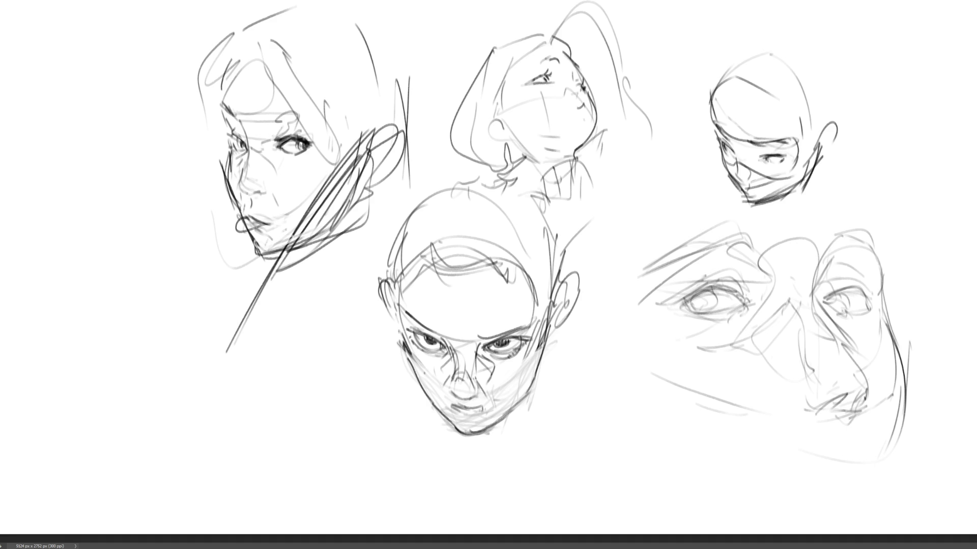
- Sketch lines under the right-hand face's chin and define its bottom edge
{"action": "left_click_drag", "start_coordinate": [782, 481], "coordinate": [879, 466]}
{"action": "mouse_move", "coordinate": [810, 487]}
{"action": "left_mouse_down"}
{"action": "mouse_move", "coordinate": [847, 463]}
{"action": "mouse_move", "coordinate": [886, 472]}
{"action": "mouse_move", "coordinate": [873, 474]}
{"action": "mouse_move", "coordinate": [876, 485]}
{"action": "left_mouse_up"}
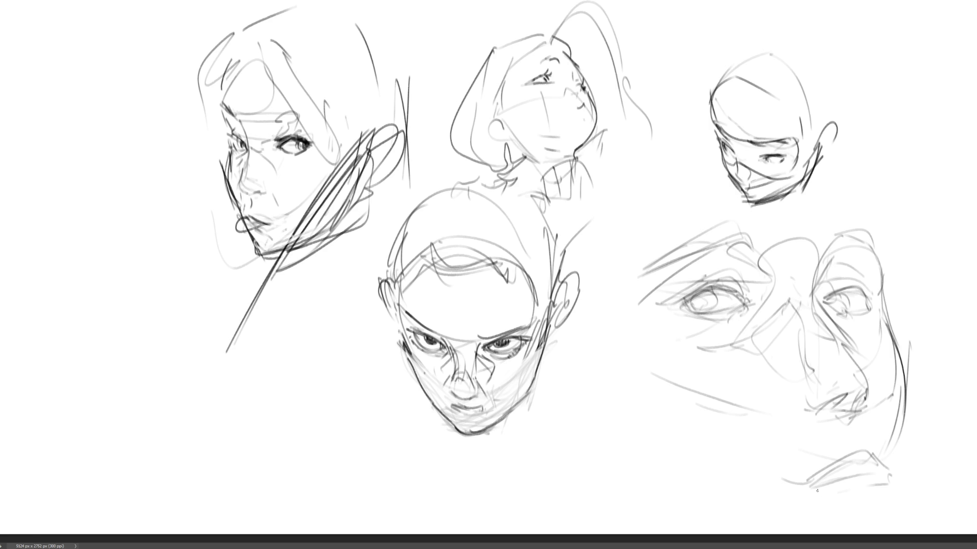
{"action": "mouse_move", "coordinate": [801, 487]}
{"action": "left_mouse_down"}
{"action": "mouse_move", "coordinate": [789, 478]}
{"action": "mouse_move", "coordinate": [874, 472]}
{"action": "mouse_move", "coordinate": [857, 469]}
{"action": "left_mouse_up"}
{"action": "left_click_drag", "start_coordinate": [848, 417], "coordinate": [890, 461]}
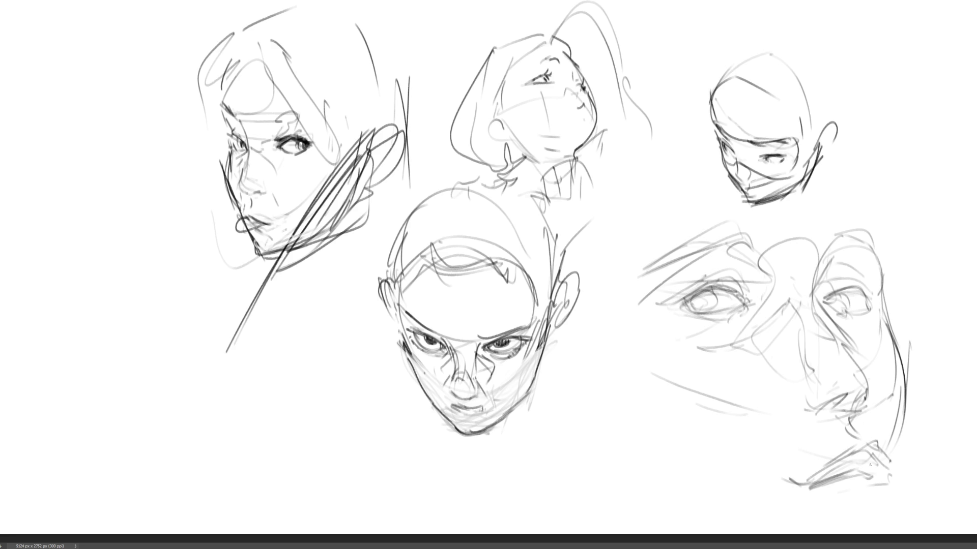
{"action": "left_click_drag", "start_coordinate": [826, 478], "coordinate": [867, 474]}
{"action": "mouse_move", "coordinate": [778, 465]}
{"action": "left_mouse_down"}
{"action": "mouse_move", "coordinate": [827, 475]}
{"action": "mouse_move", "coordinate": [888, 457]}
{"action": "left_mouse_up"}
{"action": "mouse_move", "coordinate": [882, 443]}
{"action": "left_mouse_down"}
{"action": "mouse_move", "coordinate": [893, 460]}
{"action": "mouse_move", "coordinate": [877, 461]}
{"action": "left_mouse_up"}
{"action": "left_click_drag", "start_coordinate": [843, 468], "coordinate": [809, 478]}
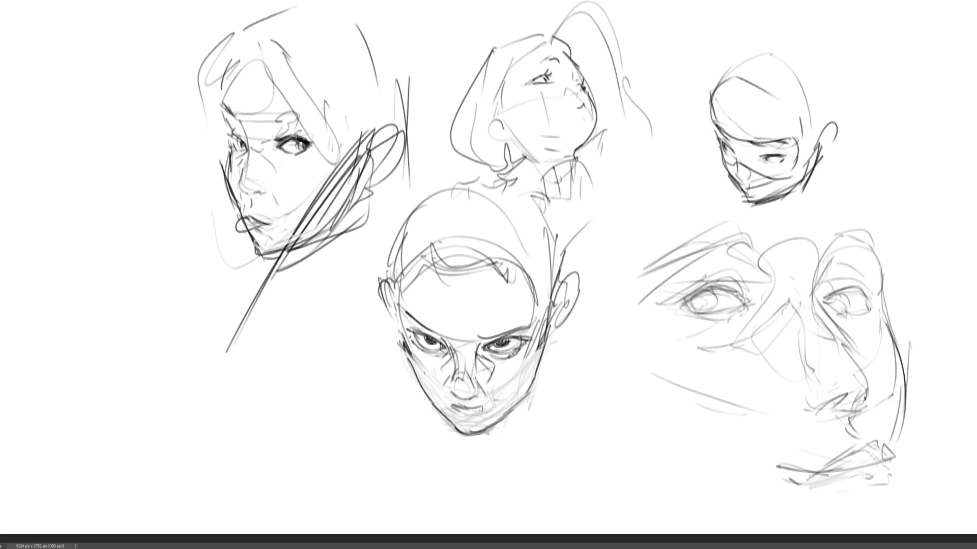
- Add long diagonal lines across the large right face
{"action": "left_click_drag", "start_coordinate": [903, 407], "coordinate": [902, 437]}
{"action": "left_click_drag", "start_coordinate": [616, 328], "coordinate": [715, 408]}
{"action": "left_click_drag", "start_coordinate": [749, 435], "coordinate": [759, 447]}
{"action": "mouse_move", "coordinate": [627, 333]}
{"action": "left_mouse_down"}
{"action": "mouse_move", "coordinate": [685, 384]}
{"action": "mouse_move", "coordinate": [692, 307]}
{"action": "left_mouse_up"}
{"action": "left_click_drag", "start_coordinate": [800, 272], "coordinate": [770, 337]}
- Draw a large head arc above the eyes of the right face
{"action": "left_click_drag", "start_coordinate": [801, 244], "coordinate": [794, 272]}
{"action": "mouse_move", "coordinate": [658, 233]}
{"action": "left_mouse_down"}
{"action": "mouse_move", "coordinate": [733, 200]}
{"action": "mouse_move", "coordinate": [859, 230]}
{"action": "left_mouse_up"}
{"action": "left_click_drag", "start_coordinate": [811, 178], "coordinate": [848, 211]}
{"action": "left_click_drag", "start_coordinate": [837, 239], "coordinate": [799, 242]}
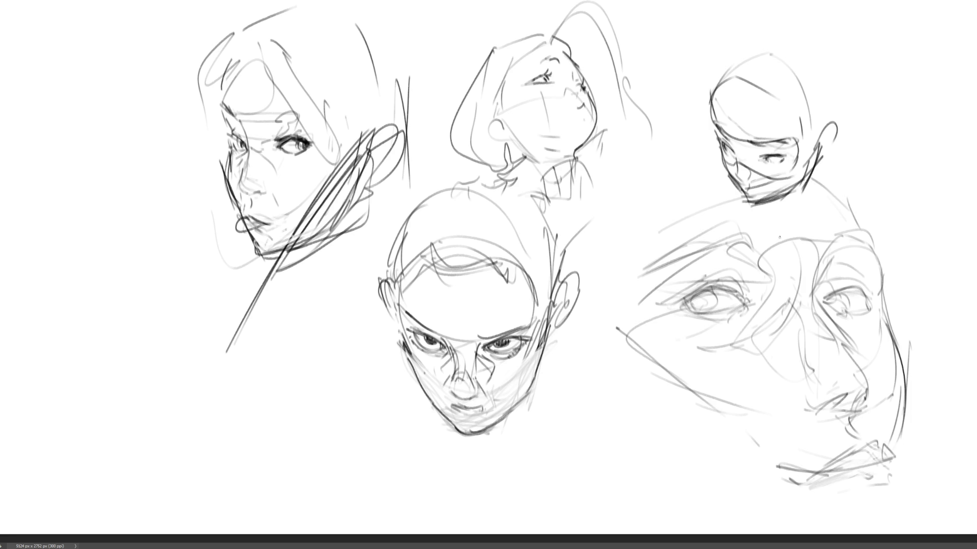
{"action": "left_click_drag", "start_coordinate": [714, 231], "coordinate": [801, 239]}
{"action": "mouse_move", "coordinate": [647, 230]}
{"action": "left_mouse_down"}
{"action": "mouse_move", "coordinate": [645, 197]}
{"action": "mouse_move", "coordinate": [631, 256]}
{"action": "left_mouse_up"}
- Outline the right face's left edge, jaw, chin and lower-face curve
{"action": "left_click_drag", "start_coordinate": [646, 382], "coordinate": [656, 398]}
{"action": "left_click_drag", "start_coordinate": [621, 372], "coordinate": [674, 442]}
{"action": "mouse_move", "coordinate": [586, 376]}
{"action": "left_mouse_down"}
{"action": "mouse_move", "coordinate": [785, 482]}
{"action": "mouse_move", "coordinate": [883, 479]}
{"action": "left_mouse_up"}
{"action": "left_click_drag", "start_coordinate": [836, 518], "coordinate": [868, 514]}
{"action": "left_click_drag", "start_coordinate": [889, 494], "coordinate": [866, 516]}
{"action": "mouse_move", "coordinate": [900, 324]}
{"action": "left_mouse_down"}
{"action": "mouse_move", "coordinate": [890, 359]}
{"action": "mouse_move", "coordinate": [902, 403]}
{"action": "left_mouse_up"}
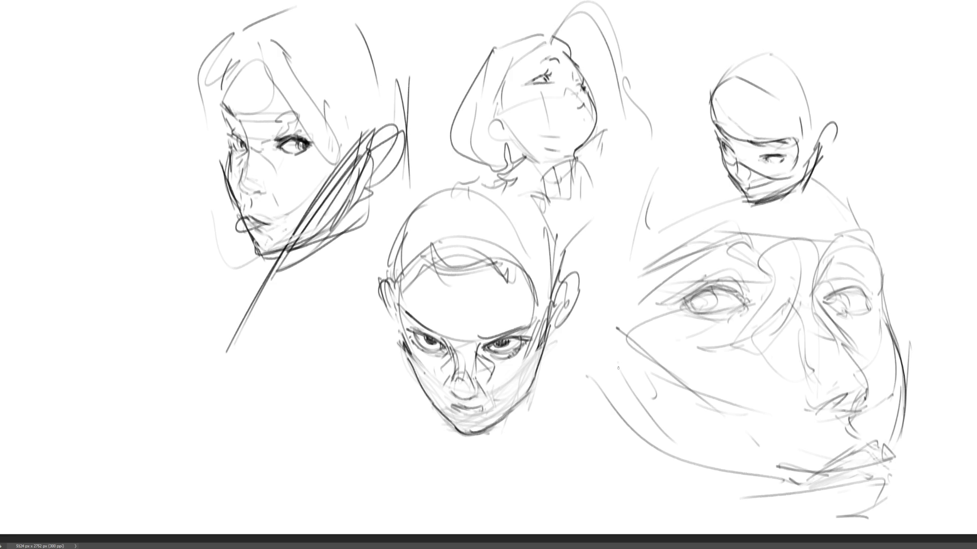
{"action": "mouse_move", "coordinate": [578, 389]}
{"action": "left_mouse_down"}
{"action": "mouse_move", "coordinate": [619, 476]}
{"action": "mouse_move", "coordinate": [723, 520]}
{"action": "left_mouse_up"}
{"action": "left_click_drag", "start_coordinate": [885, 418], "coordinate": [886, 478]}
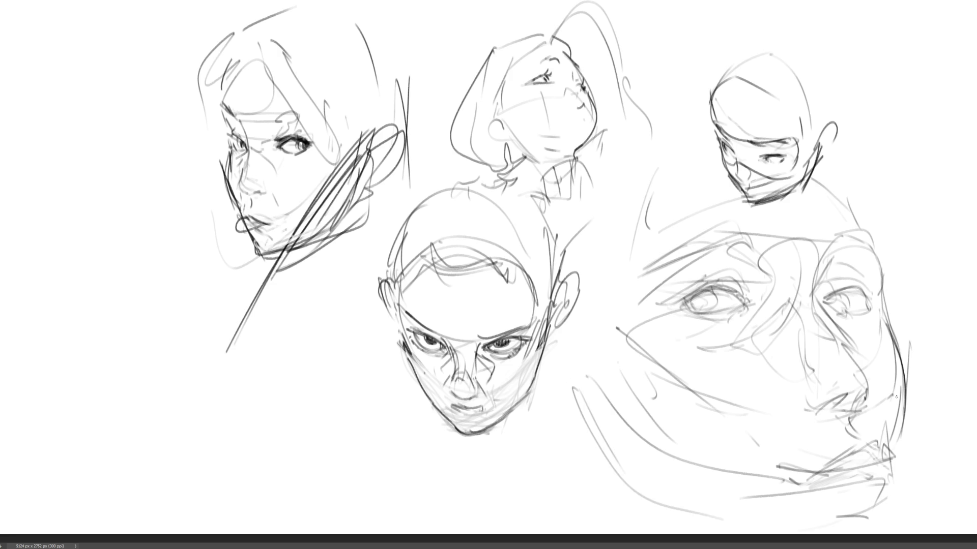
{"action": "left_click_drag", "start_coordinate": [896, 396], "coordinate": [909, 510]}
- Draw the crown of the right head and light construction lines around the face
{"action": "left_click_drag", "start_coordinate": [831, 179], "coordinate": [879, 299]}
{"action": "left_click_drag", "start_coordinate": [818, 165], "coordinate": [859, 219]}
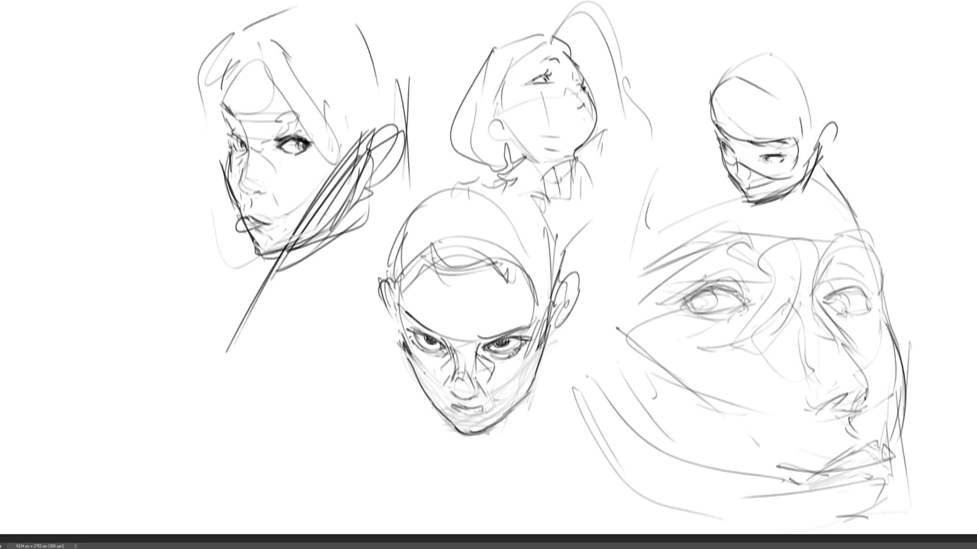
{"action": "mouse_move", "coordinate": [678, 134]}
{"action": "left_mouse_down"}
{"action": "mouse_move", "coordinate": [653, 173]}
{"action": "mouse_move", "coordinate": [614, 201]}
{"action": "left_mouse_up"}
{"action": "left_click_drag", "start_coordinate": [614, 239], "coordinate": [605, 339]}
{"action": "left_click_drag", "start_coordinate": [624, 180], "coordinate": [608, 267]}
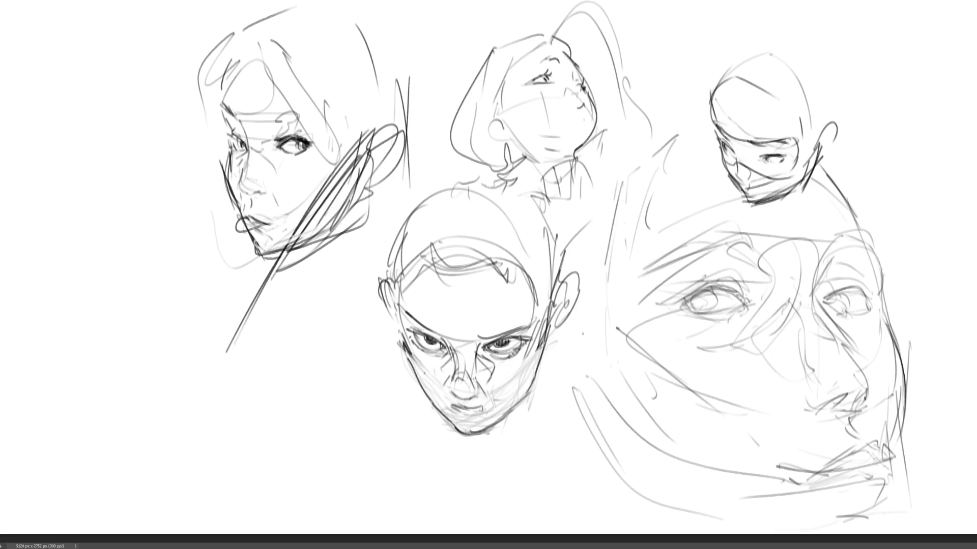
{"action": "left_click_drag", "start_coordinate": [559, 374], "coordinate": [671, 501]}
{"action": "mouse_move", "coordinate": [600, 456]}
{"action": "left_mouse_down"}
{"action": "mouse_move", "coordinate": [587, 437]}
{"action": "mouse_move", "coordinate": [623, 346]}
{"action": "left_mouse_up"}
- Add strokes across the lower right face, the cheek curve and chin hatching
{"action": "mouse_move", "coordinate": [646, 352]}
{"action": "left_mouse_down"}
{"action": "mouse_move", "coordinate": [748, 468]}
{"action": "mouse_move", "coordinate": [861, 395]}
{"action": "left_mouse_up"}
{"action": "mouse_move", "coordinate": [872, 341]}
{"action": "left_mouse_down"}
{"action": "mouse_move", "coordinate": [874, 377]}
{"action": "mouse_move", "coordinate": [894, 399]}
{"action": "left_mouse_up"}
{"action": "left_click_drag", "start_coordinate": [827, 418], "coordinate": [846, 417]}
{"action": "left_click_drag", "start_coordinate": [700, 428], "coordinate": [829, 424]}
{"action": "left_click_drag", "start_coordinate": [634, 365], "coordinate": [842, 426]}
{"action": "left_click_drag", "start_coordinate": [893, 322], "coordinate": [897, 386]}
{"action": "mouse_move", "coordinate": [898, 356]}
{"action": "left_mouse_down"}
{"action": "mouse_move", "coordinate": [846, 438]}
{"action": "mouse_move", "coordinate": [789, 446]}
{"action": "left_mouse_up"}
{"action": "left_click_drag", "start_coordinate": [820, 414], "coordinate": [762, 471]}
{"action": "left_click_drag", "start_coordinate": [885, 408], "coordinate": [820, 463]}
- Add diagonal chin lines and firm up the bottom of the large face's chin
{"action": "mouse_move", "coordinate": [744, 470]}
{"action": "left_mouse_down"}
{"action": "mouse_move", "coordinate": [796, 401]}
{"action": "mouse_move", "coordinate": [878, 409]}
{"action": "left_mouse_up"}
{"action": "left_click_drag", "start_coordinate": [908, 427], "coordinate": [880, 476]}
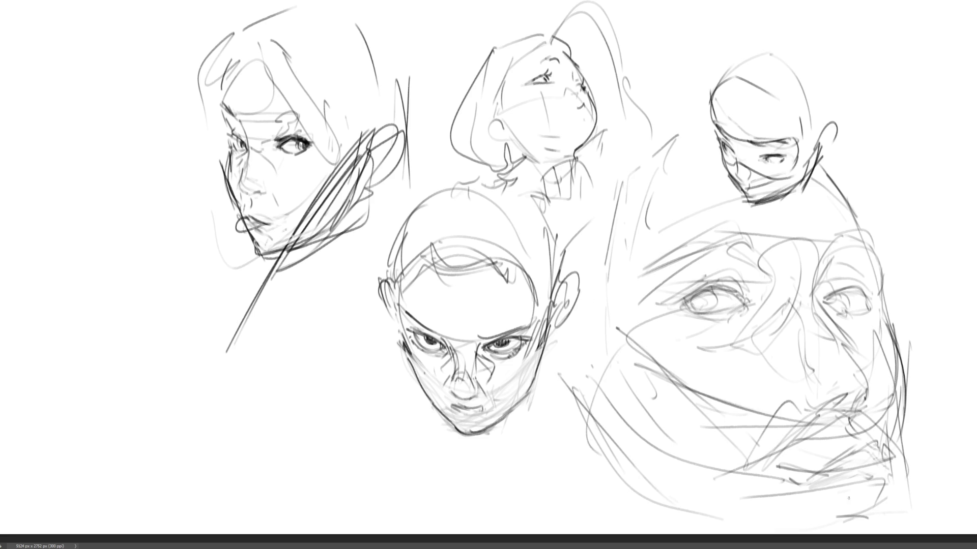
{"action": "left_click_drag", "start_coordinate": [794, 513], "coordinate": [847, 499]}
{"action": "left_click_drag", "start_coordinate": [910, 458], "coordinate": [869, 521]}
{"action": "mouse_move", "coordinate": [881, 520]}
{"action": "left_mouse_down"}
{"action": "mouse_move", "coordinate": [776, 504]}
{"action": "mouse_move", "coordinate": [901, 474]}
{"action": "left_mouse_up"}
{"action": "left_click_drag", "start_coordinate": [909, 454], "coordinate": [907, 487]}
{"action": "mouse_move", "coordinate": [907, 435]}
{"action": "left_mouse_down"}
{"action": "mouse_move", "coordinate": [906, 514]}
{"action": "mouse_move", "coordinate": [862, 529]}
{"action": "left_mouse_up"}
- Sketch a neck beneath the front-facing face
{"action": "mouse_move", "coordinate": [510, 425]}
{"action": "left_mouse_down"}
{"action": "mouse_move", "coordinate": [552, 416]}
{"action": "mouse_move", "coordinate": [539, 464]}
{"action": "left_mouse_up"}
{"action": "mouse_move", "coordinate": [551, 456]}
{"action": "left_mouse_down"}
{"action": "mouse_move", "coordinate": [580, 449]}
{"action": "mouse_move", "coordinate": [539, 478]}
{"action": "left_mouse_up"}
{"action": "left_click_drag", "start_coordinate": [593, 446], "coordinate": [552, 457]}
{"action": "left_click_drag", "start_coordinate": [518, 438], "coordinate": [539, 467]}
{"action": "left_click_drag", "start_coordinate": [546, 347], "coordinate": [588, 432]}
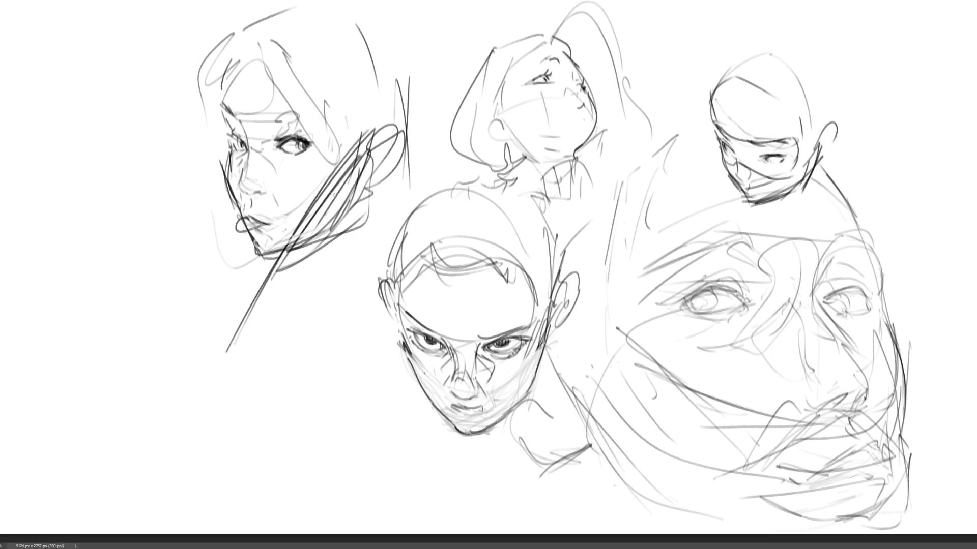
- Erase the diagonal line on the left face, then lighten its nose, lip and inner eye corner
{"action": "key", "text": "e"}
{"action": "mouse_move", "coordinate": [218, 364]}
{"action": "left_mouse_down"}
{"action": "mouse_move", "coordinate": [227, 301]}
{"action": "mouse_move", "coordinate": [330, 173]}
{"action": "mouse_move", "coordinate": [300, 209]}
{"action": "mouse_move", "coordinate": [202, 150]}
{"action": "mouse_move", "coordinate": [258, 214]}
{"action": "mouse_move", "coordinate": [280, 209]}
{"action": "left_mouse_up"}
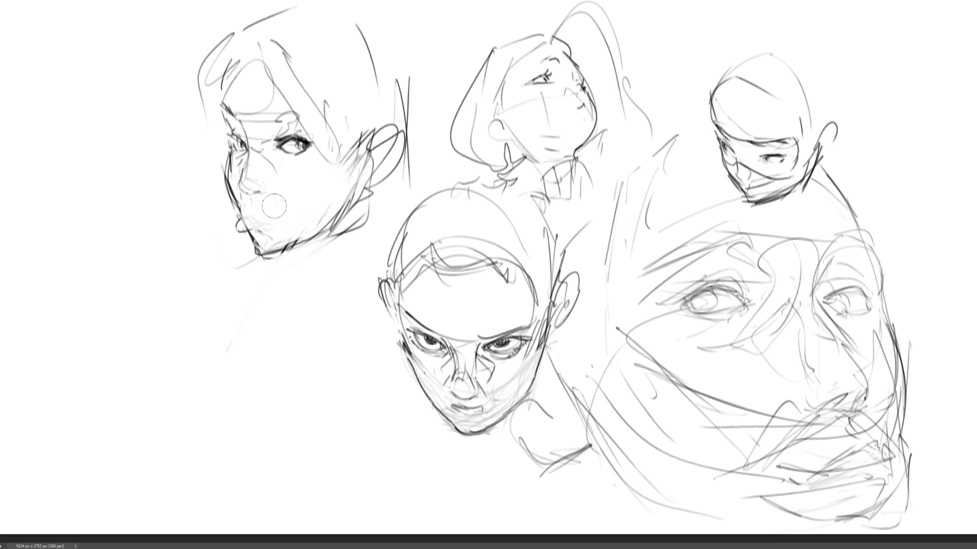
{"action": "key", "text": "bracketleft"}
{"action": "key", "text": "bracketleft"}
{"action": "key", "text": "bracketleft"}
{"action": "mouse_move", "coordinate": [244, 122]}
{"action": "left_mouse_down"}
{"action": "mouse_move", "coordinate": [243, 186]}
{"action": "mouse_move", "coordinate": [262, 201]}
{"action": "mouse_move", "coordinate": [244, 209]}
{"action": "mouse_move", "coordinate": [265, 224]}
{"action": "mouse_move", "coordinate": [289, 207]}
{"action": "mouse_move", "coordinate": [236, 227]}
{"action": "mouse_move", "coordinate": [264, 215]}
{"action": "mouse_move", "coordinate": [237, 238]}
{"action": "mouse_move", "coordinate": [283, 211]}
{"action": "left_mouse_up"}
{"action": "key", "text": "ctrl+z"}
{"action": "key", "text": "ctrl+z"}
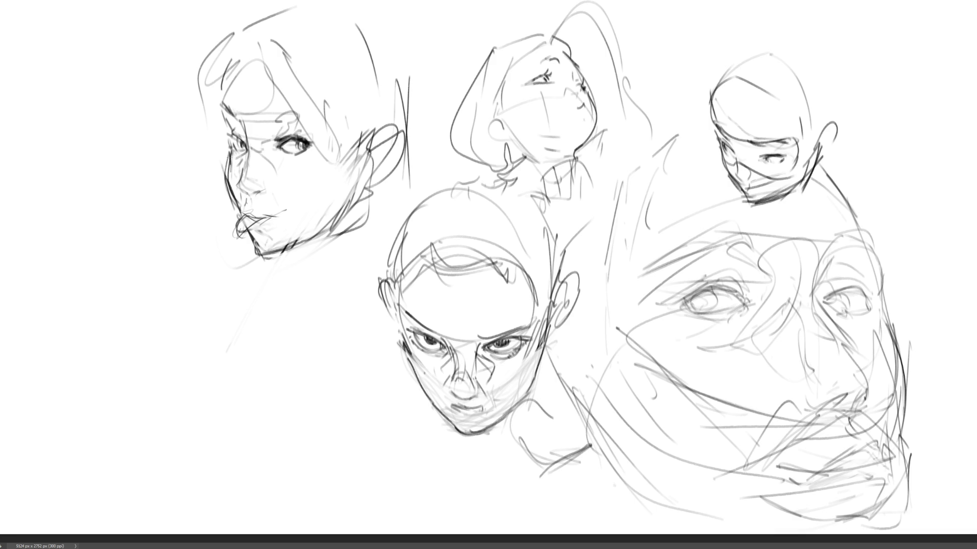
{"action": "key", "text": "ctrl+z"}
{"action": "mouse_move", "coordinate": [277, 142]}
{"action": "left_mouse_down"}
{"action": "mouse_move", "coordinate": [291, 145]}
{"action": "mouse_move", "coordinate": [280, 140]}
{"action": "mouse_move", "coordinate": [301, 132]}
{"action": "mouse_move", "coordinate": [311, 150]}
{"action": "left_mouse_up"}
- Bring up the sketch sheet showing the bob-haired girl in round glasses
{"action": "key", "text": "Delete"}
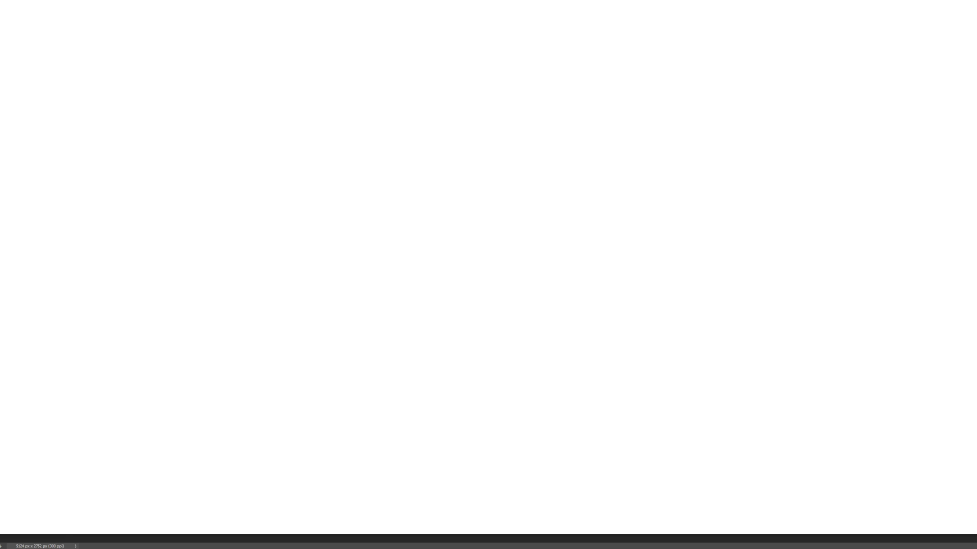
{"action": "key", "text": "ctrl+z"}
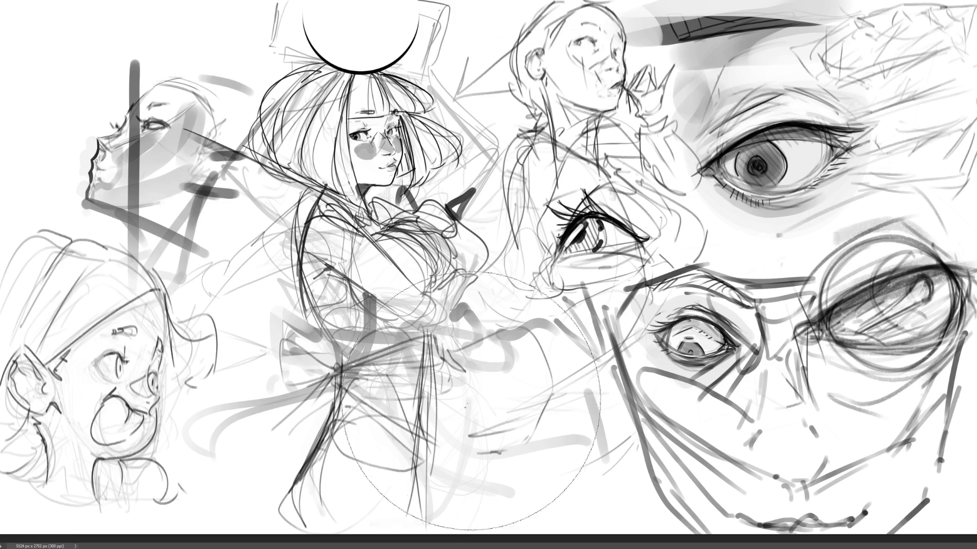
- Erase strokes down the central figure, then redraw her back curve and shoulder line
{"action": "left_click", "coordinate": [363, 357]}
{"action": "mouse_move", "coordinate": [364, 357]}
{"action": "left_mouse_down"}
{"action": "mouse_move", "coordinate": [407, 402]}
{"action": "mouse_move", "coordinate": [454, 479]}
{"action": "left_mouse_up"}
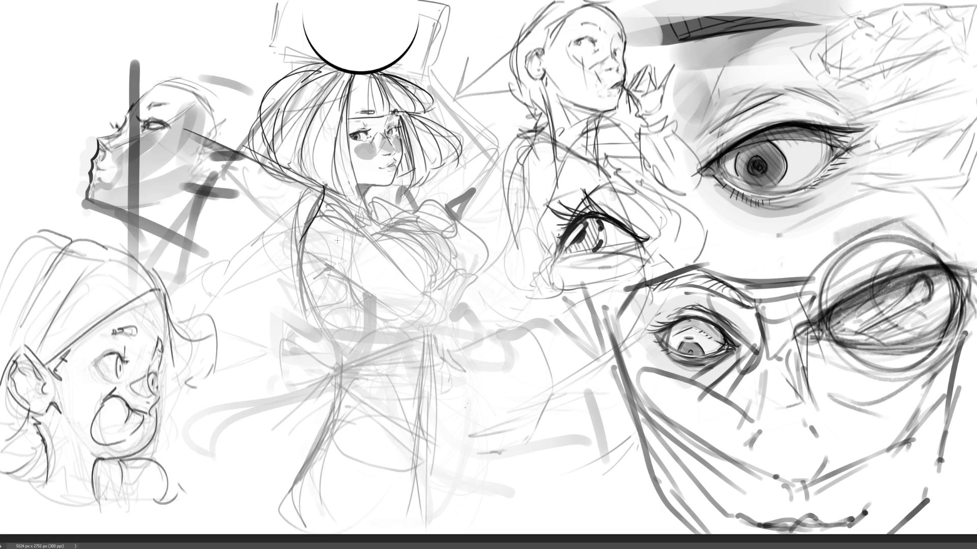
{"action": "left_click_drag", "start_coordinate": [320, 198], "coordinate": [306, 309]}
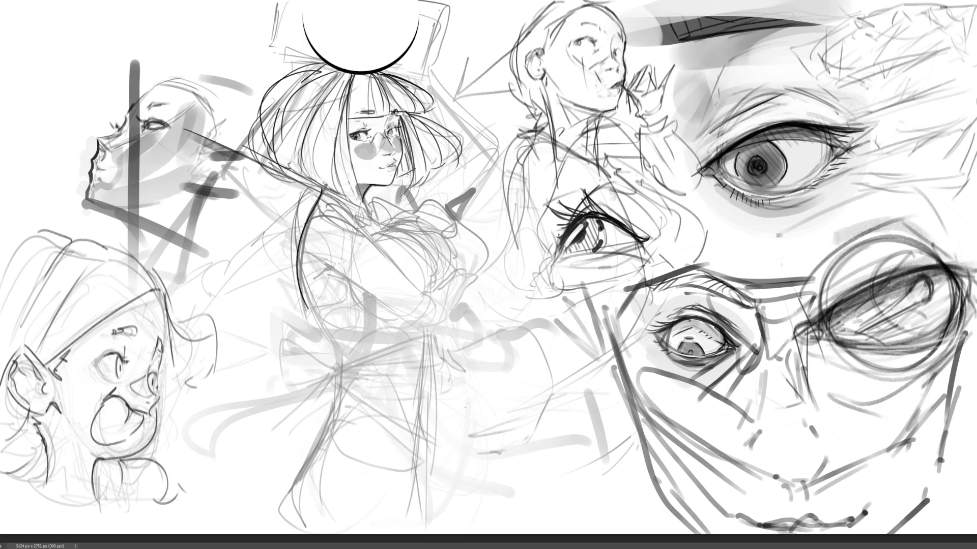
{"action": "left_click_drag", "start_coordinate": [362, 188], "coordinate": [366, 220]}
{"action": "key", "text": "ctrl+z"}
{"action": "left_click_drag", "start_coordinate": [371, 192], "coordinate": [367, 216]}
{"action": "key", "text": "ctrl+z"}
{"action": "key", "text": "ctrl+z"}
{"action": "left_click_drag", "start_coordinate": [324, 184], "coordinate": [301, 251]}
- Sketch the torso edges, curved torso strokes and the figure's crossed arm
{"action": "left_click_drag", "start_coordinate": [325, 201], "coordinate": [368, 244]}
{"action": "left_click_drag", "start_coordinate": [355, 294], "coordinate": [376, 287]}
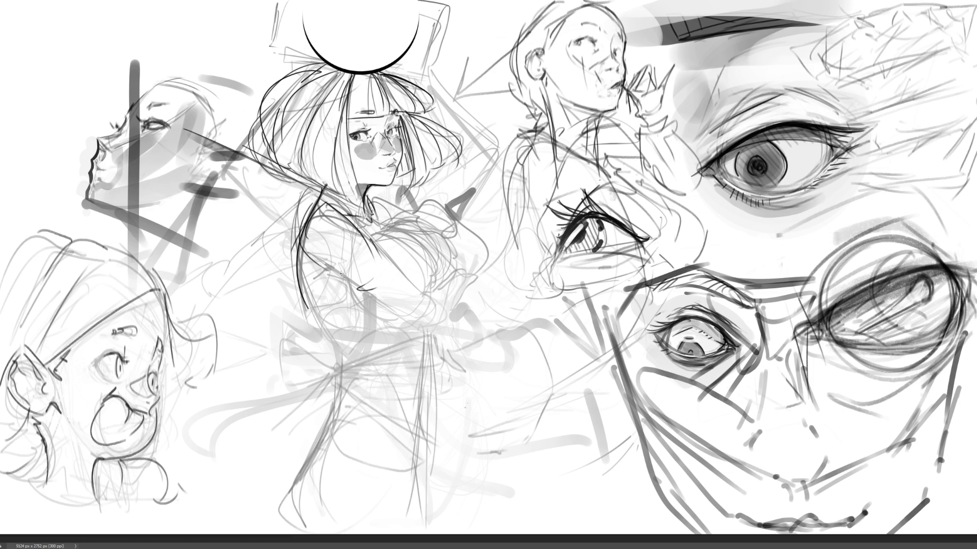
{"action": "left_click_drag", "start_coordinate": [324, 268], "coordinate": [368, 284]}
{"action": "left_click_drag", "start_coordinate": [359, 227], "coordinate": [434, 303]}
{"action": "left_click_drag", "start_coordinate": [368, 295], "coordinate": [433, 321]}
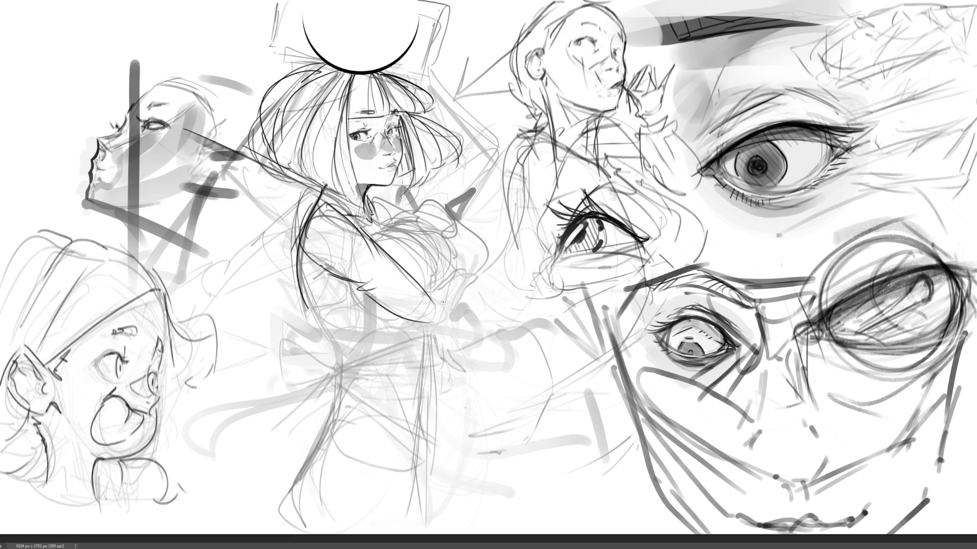
{"action": "left_click_drag", "start_coordinate": [428, 287], "coordinate": [452, 315]}
{"action": "key", "text": "ctrl+z"}
{"action": "left_click_drag", "start_coordinate": [393, 257], "coordinate": [448, 307]}
{"action": "left_click_drag", "start_coordinate": [364, 292], "coordinate": [444, 331]}
{"action": "mouse_move", "coordinate": [455, 302]}
{"action": "left_mouse_down"}
{"action": "mouse_move", "coordinate": [446, 333]}
{"action": "mouse_move", "coordinate": [458, 317]}
{"action": "left_mouse_up"}
{"action": "left_click_drag", "start_coordinate": [428, 275], "coordinate": [444, 290]}
{"action": "left_click_drag", "start_coordinate": [458, 267], "coordinate": [457, 299]}
- Draw a long curve over the chest and lines down the lower torso below the arm
{"action": "mouse_move", "coordinate": [368, 235]}
{"action": "left_mouse_down"}
{"action": "mouse_move", "coordinate": [425, 216]}
{"action": "mouse_move", "coordinate": [451, 248]}
{"action": "mouse_move", "coordinate": [452, 273]}
{"action": "left_mouse_up"}
{"action": "mouse_move", "coordinate": [343, 274]}
{"action": "left_mouse_down"}
{"action": "mouse_move", "coordinate": [363, 304]}
{"action": "mouse_move", "coordinate": [355, 375]}
{"action": "left_mouse_up"}
{"action": "left_click_drag", "start_coordinate": [378, 301], "coordinate": [307, 432]}
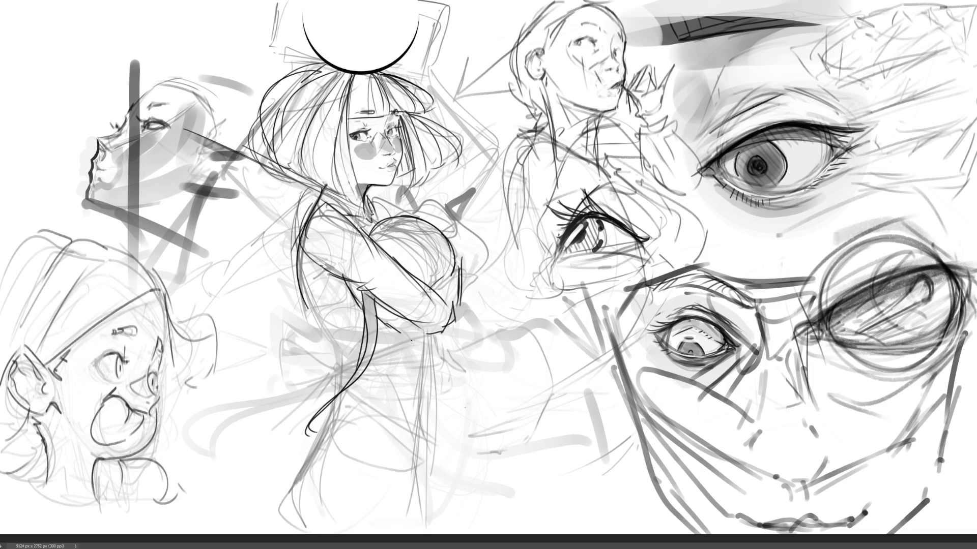
{"action": "left_click_drag", "start_coordinate": [378, 318], "coordinate": [436, 380]}
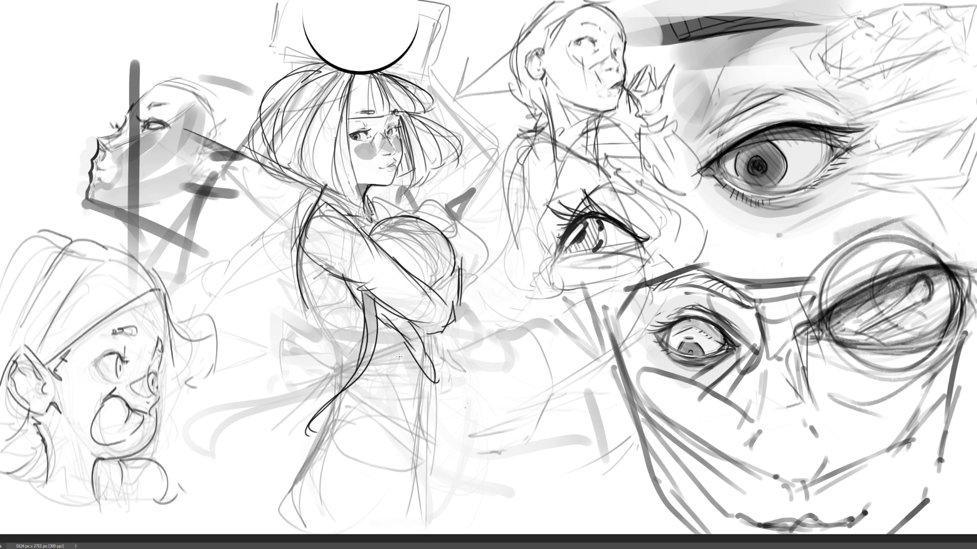
{"action": "mouse_move", "coordinate": [351, 295]}
{"action": "left_mouse_down"}
{"action": "mouse_move", "coordinate": [410, 368]}
{"action": "mouse_move", "coordinate": [420, 356]}
{"action": "left_mouse_up"}
{"action": "mouse_move", "coordinate": [434, 356]}
{"action": "left_mouse_down"}
{"action": "mouse_move", "coordinate": [432, 337]}
{"action": "mouse_move", "coordinate": [437, 366]}
{"action": "left_mouse_up"}
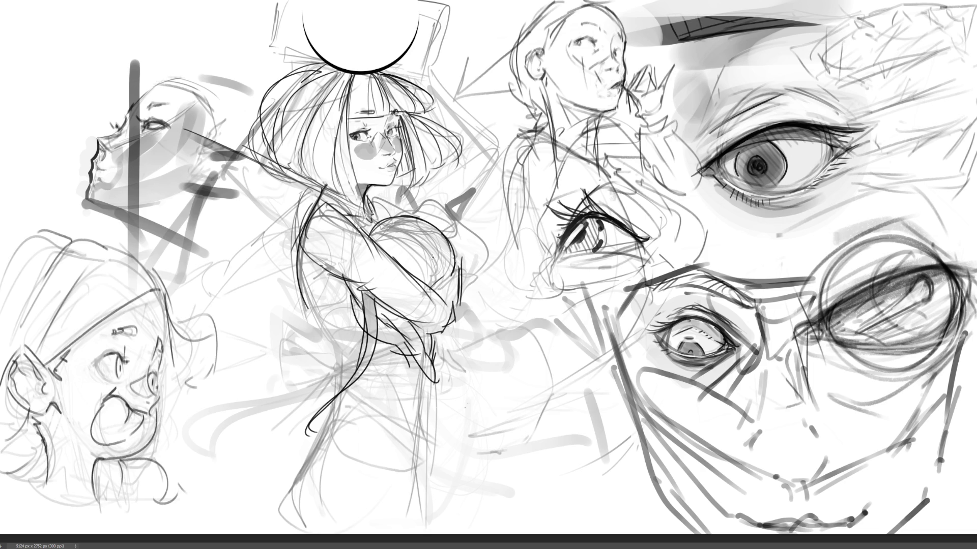
- Sketch the bow beside the chest, the collar strokes and the curved shape right of the chest
{"action": "left_click_drag", "start_coordinate": [376, 237], "coordinate": [425, 279]}
{"action": "mouse_move", "coordinate": [392, 220]}
{"action": "left_mouse_down"}
{"action": "mouse_move", "coordinate": [435, 274]}
{"action": "mouse_move", "coordinate": [454, 272]}
{"action": "left_mouse_up"}
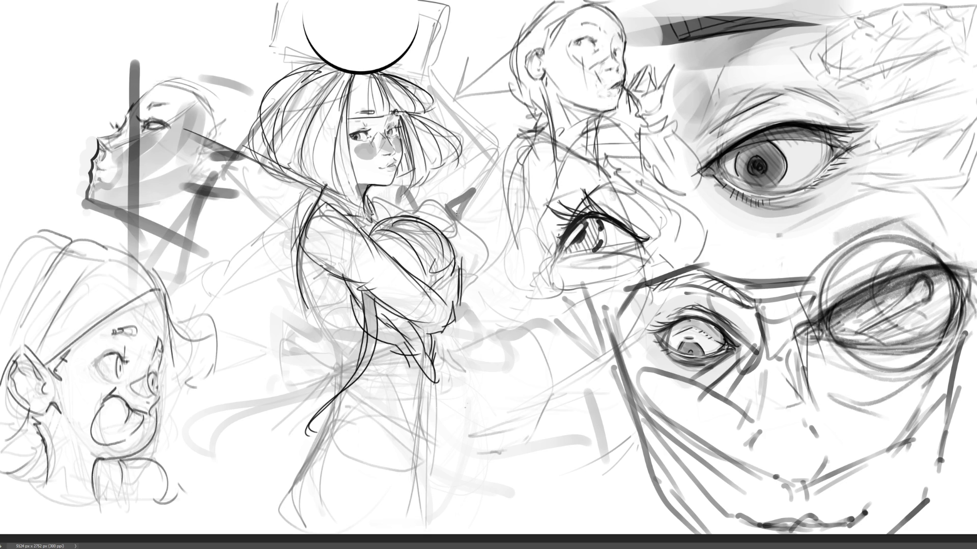
{"action": "left_click_drag", "start_coordinate": [458, 211], "coordinate": [481, 194]}
{"action": "mouse_move", "coordinate": [481, 194]}
{"action": "left_mouse_down"}
{"action": "mouse_move", "coordinate": [477, 233]}
{"action": "mouse_move", "coordinate": [462, 209]}
{"action": "left_mouse_up"}
{"action": "mouse_move", "coordinate": [395, 191]}
{"action": "left_mouse_down"}
{"action": "mouse_move", "coordinate": [401, 216]}
{"action": "mouse_move", "coordinate": [415, 187]}
{"action": "mouse_move", "coordinate": [455, 219]}
{"action": "mouse_move", "coordinate": [458, 251]}
{"action": "left_mouse_up"}
{"action": "mouse_move", "coordinate": [429, 202]}
{"action": "left_mouse_down"}
{"action": "mouse_move", "coordinate": [405, 231]}
{"action": "mouse_move", "coordinate": [436, 243]}
{"action": "left_mouse_up"}
{"action": "mouse_move", "coordinate": [445, 245]}
{"action": "left_mouse_down"}
{"action": "mouse_move", "coordinate": [461, 252]}
{"action": "mouse_move", "coordinate": [477, 237]}
{"action": "mouse_move", "coordinate": [463, 290]}
{"action": "left_mouse_up"}
{"action": "left_click_drag", "start_coordinate": [480, 237], "coordinate": [500, 254]}
{"action": "left_click_drag", "start_coordinate": [501, 255], "coordinate": [467, 280]}
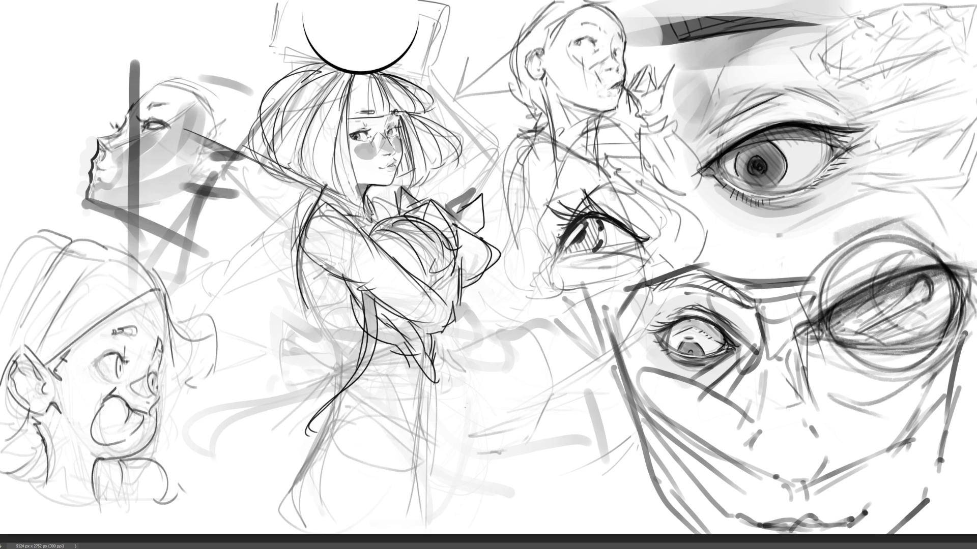
{"action": "left_click_drag", "start_coordinate": [402, 195], "coordinate": [369, 213]}
- Ink the figure's back, left torso edge, lower body and lines below the waist
{"action": "mouse_move", "coordinate": [295, 244]}
{"action": "left_mouse_down"}
{"action": "mouse_move", "coordinate": [319, 331]}
{"action": "mouse_move", "coordinate": [336, 346]}
{"action": "left_mouse_up"}
{"action": "mouse_move", "coordinate": [295, 229]}
{"action": "left_mouse_down"}
{"action": "mouse_move", "coordinate": [300, 269]}
{"action": "mouse_move", "coordinate": [350, 340]}
{"action": "left_mouse_up"}
{"action": "left_click_drag", "start_coordinate": [291, 265], "coordinate": [359, 377]}
{"action": "mouse_move", "coordinate": [359, 377]}
{"action": "left_mouse_down"}
{"action": "mouse_move", "coordinate": [437, 346]}
{"action": "mouse_move", "coordinate": [436, 425]}
{"action": "left_mouse_up"}
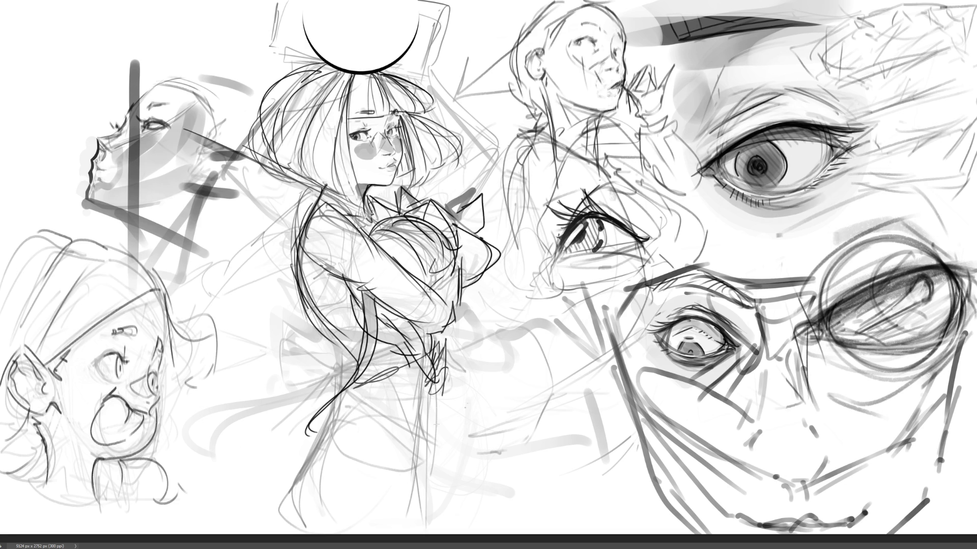
{"action": "mouse_move", "coordinate": [451, 338]}
{"action": "left_mouse_down"}
{"action": "mouse_move", "coordinate": [425, 460]}
{"action": "mouse_move", "coordinate": [413, 400]}
{"action": "mouse_move", "coordinate": [333, 414]}
{"action": "mouse_move", "coordinate": [305, 442]}
{"action": "mouse_move", "coordinate": [288, 524]}
{"action": "mouse_move", "coordinate": [375, 376]}
{"action": "mouse_move", "coordinate": [417, 458]}
{"action": "mouse_move", "coordinate": [413, 523]}
{"action": "left_mouse_up"}
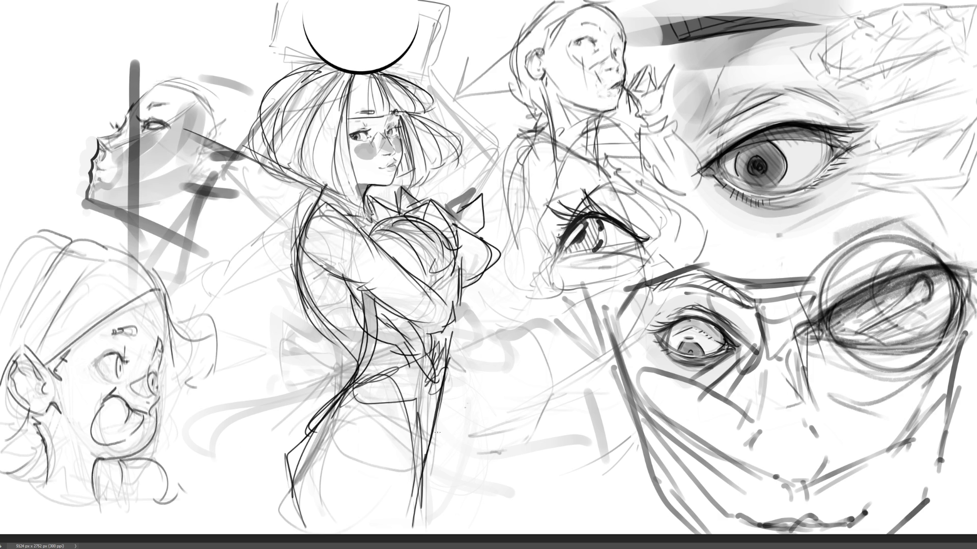
{"action": "left_click_drag", "start_coordinate": [311, 202], "coordinate": [302, 305]}
{"action": "left_click_drag", "start_coordinate": [303, 238], "coordinate": [349, 343]}
- Erase sketch lines around the left shoulder, torso, upper arm and lower body
{"action": "mouse_move", "coordinate": [328, 216]}
{"action": "left_mouse_down"}
{"action": "mouse_move", "coordinate": [351, 255]}
{"action": "mouse_move", "coordinate": [329, 285]}
{"action": "mouse_move", "coordinate": [336, 300]}
{"action": "left_mouse_up"}
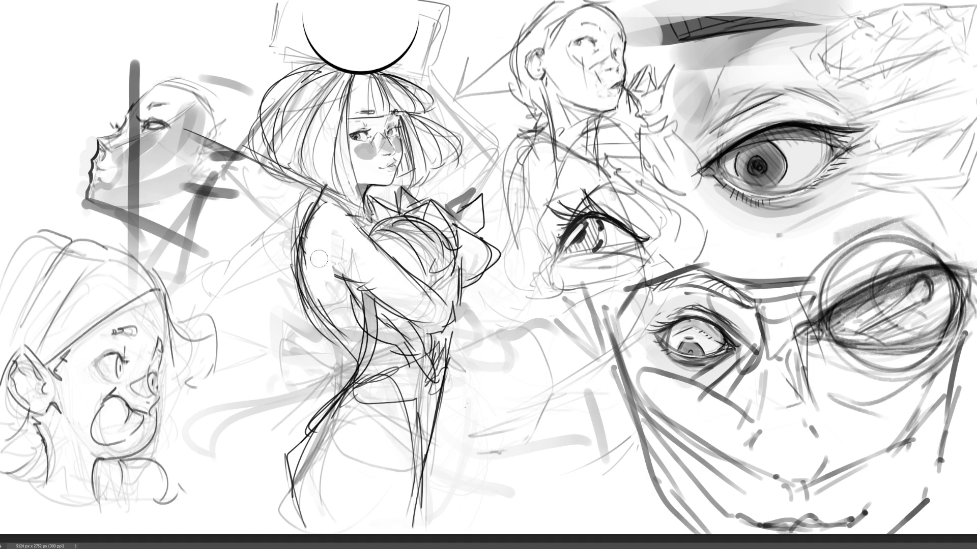
{"action": "left_click_drag", "start_coordinate": [320, 254], "coordinate": [340, 315]}
{"action": "mouse_move", "coordinate": [305, 199]}
{"action": "left_mouse_down"}
{"action": "mouse_move", "coordinate": [285, 295]}
{"action": "mouse_move", "coordinate": [286, 266]}
{"action": "mouse_move", "coordinate": [305, 331]}
{"action": "left_mouse_up"}
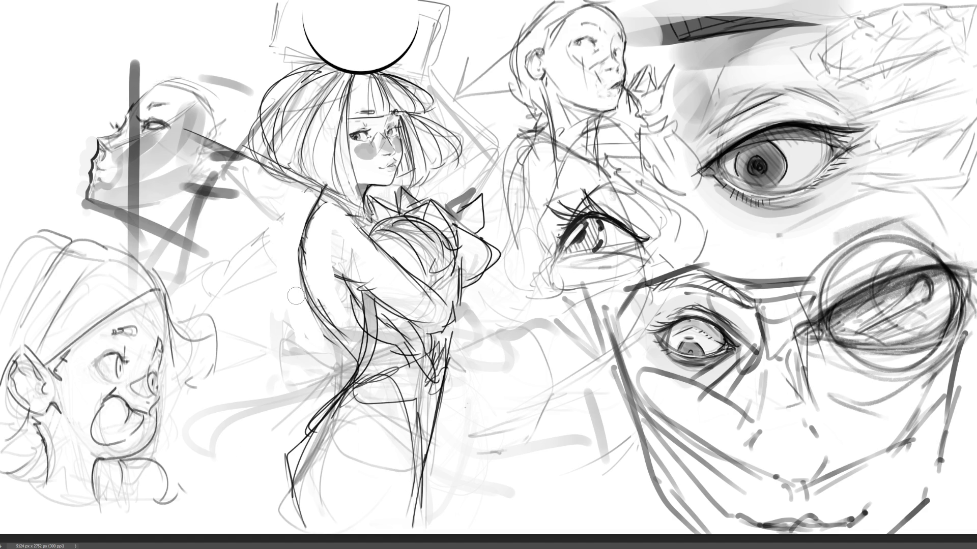
{"action": "left_click_drag", "start_coordinate": [298, 290], "coordinate": [335, 353]}
{"action": "mouse_move", "coordinate": [308, 239]}
{"action": "left_mouse_down"}
{"action": "mouse_move", "coordinate": [320, 310]}
{"action": "mouse_move", "coordinate": [361, 351]}
{"action": "left_mouse_up"}
{"action": "mouse_move", "coordinate": [322, 278]}
{"action": "left_mouse_down"}
{"action": "mouse_move", "coordinate": [320, 213]}
{"action": "mouse_move", "coordinate": [364, 281]}
{"action": "mouse_move", "coordinate": [308, 196]}
{"action": "mouse_move", "coordinate": [279, 265]}
{"action": "left_mouse_up"}
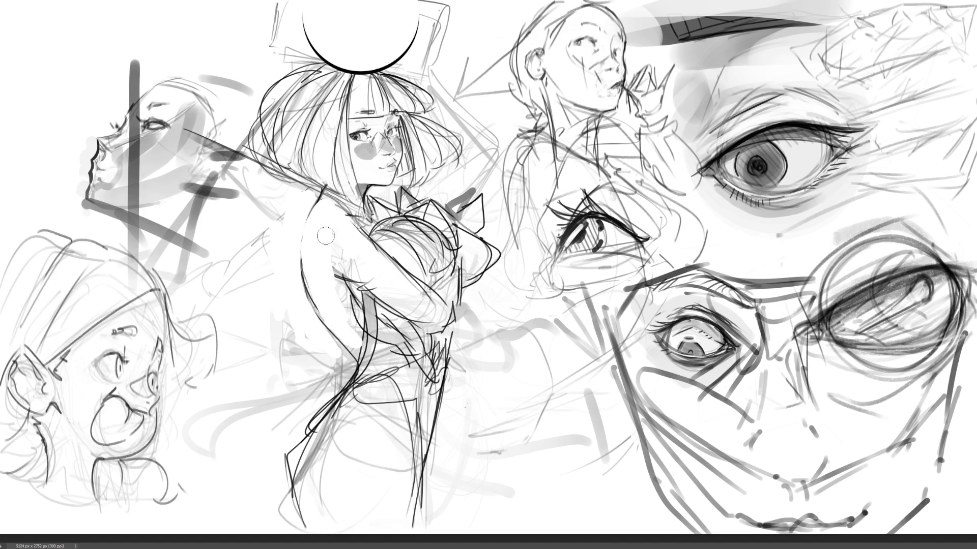
{"action": "mouse_move", "coordinate": [326, 236]}
{"action": "left_mouse_down"}
{"action": "mouse_move", "coordinate": [346, 270]}
{"action": "mouse_move", "coordinate": [348, 240]}
{"action": "mouse_move", "coordinate": [328, 234]}
{"action": "mouse_move", "coordinate": [339, 222]}
{"action": "mouse_move", "coordinate": [429, 310]}
{"action": "left_mouse_up"}
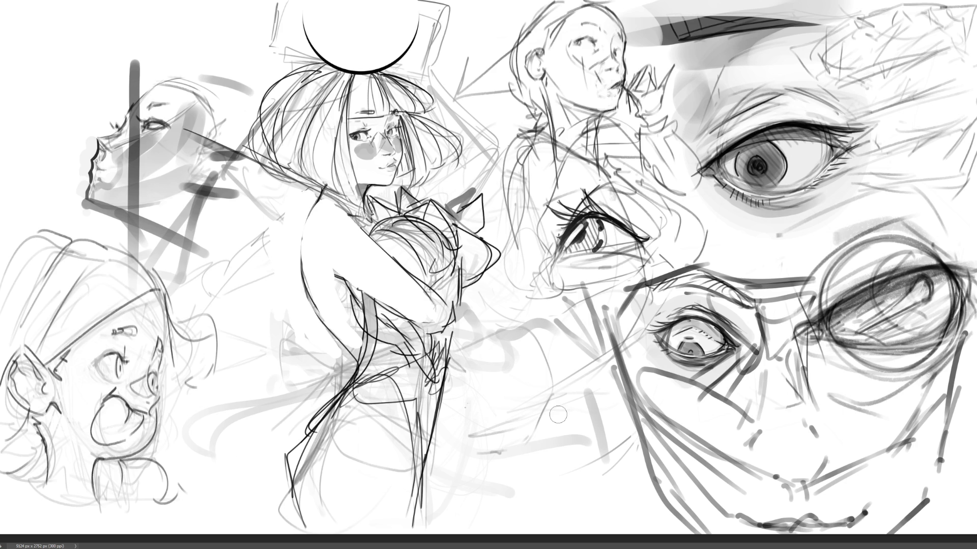
{"action": "mouse_move", "coordinate": [374, 399]}
{"action": "left_mouse_down"}
{"action": "mouse_move", "coordinate": [333, 440]}
{"action": "mouse_move", "coordinate": [365, 390]}
{"action": "mouse_move", "coordinate": [310, 461]}
{"action": "mouse_move", "coordinate": [325, 512]}
{"action": "mouse_move", "coordinate": [339, 435]}
{"action": "mouse_move", "coordinate": [309, 498]}
{"action": "mouse_move", "coordinate": [325, 478]}
{"action": "mouse_move", "coordinate": [382, 462]}
{"action": "mouse_move", "coordinate": [386, 392]}
{"action": "mouse_move", "coordinate": [395, 465]}
{"action": "left_mouse_up"}
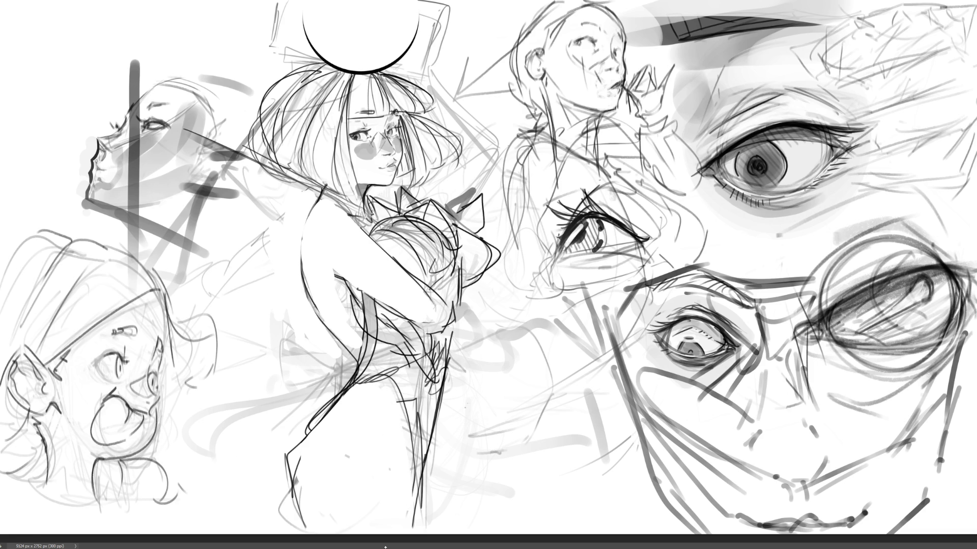
{"action": "mouse_move", "coordinate": [318, 317]}
{"action": "left_mouse_down"}
{"action": "mouse_move", "coordinate": [341, 346]}
{"action": "mouse_move", "coordinate": [347, 384]}
{"action": "left_mouse_up"}
{"action": "mouse_move", "coordinate": [313, 318]}
{"action": "left_mouse_down"}
{"action": "mouse_move", "coordinate": [335, 356]}
{"action": "mouse_move", "coordinate": [325, 331]}
{"action": "mouse_move", "coordinate": [338, 386]}
{"action": "mouse_move", "coordinate": [341, 302]}
{"action": "left_mouse_up"}
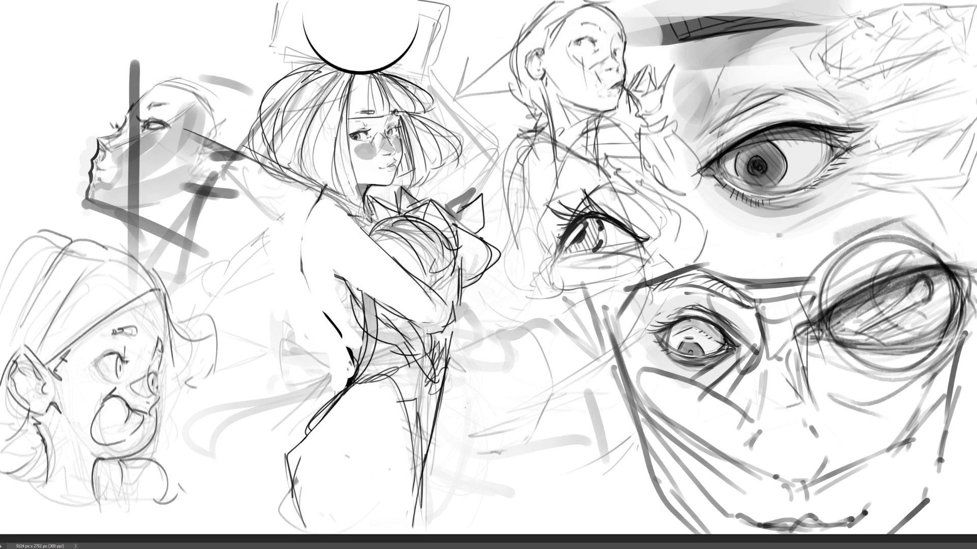
- Draw a dark hip line and sketch leg lines fanning down-left from it
{"action": "mouse_move", "coordinate": [347, 367]}
{"action": "left_mouse_down"}
{"action": "mouse_move", "coordinate": [374, 361]}
{"action": "mouse_move", "coordinate": [337, 375]}
{"action": "mouse_move", "coordinate": [270, 350]}
{"action": "mouse_move", "coordinate": [349, 372]}
{"action": "left_mouse_up"}
{"action": "left_click_drag", "start_coordinate": [271, 352], "coordinate": [306, 432]}
{"action": "left_click_drag", "start_coordinate": [351, 370], "coordinate": [302, 428]}
{"action": "mouse_move", "coordinate": [347, 372]}
{"action": "left_mouse_down"}
{"action": "mouse_move", "coordinate": [283, 432]}
{"action": "mouse_move", "coordinate": [261, 487]}
{"action": "left_mouse_up"}
{"action": "left_click_drag", "start_coordinate": [307, 421], "coordinate": [288, 447]}
{"action": "left_click_drag", "start_coordinate": [345, 373], "coordinate": [308, 426]}
{"action": "left_click_drag", "start_coordinate": [288, 454], "coordinate": [275, 506]}
{"action": "mouse_move", "coordinate": [336, 391]}
{"action": "left_mouse_down"}
{"action": "mouse_move", "coordinate": [284, 487]}
{"action": "mouse_move", "coordinate": [281, 522]}
{"action": "left_mouse_up"}
- Add lines across the hip and begin a triangular bow on the skirt
{"action": "left_click_drag", "start_coordinate": [357, 371], "coordinate": [418, 368]}
{"action": "left_click_drag", "start_coordinate": [418, 375], "coordinate": [391, 415]}
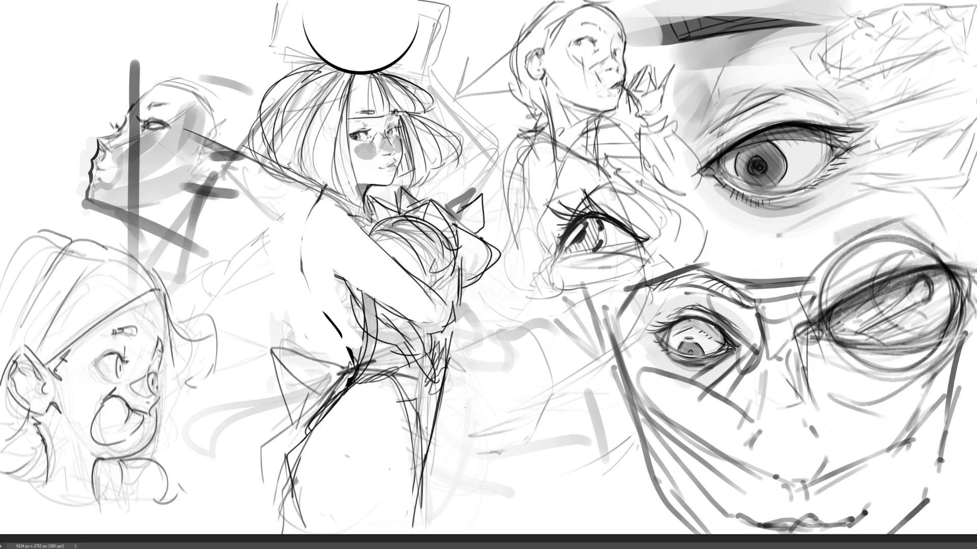
{"action": "left_click_drag", "start_coordinate": [458, 415], "coordinate": [418, 486]}
{"action": "left_click_drag", "start_coordinate": [436, 364], "coordinate": [385, 432]}
{"action": "mouse_move", "coordinate": [395, 369]}
{"action": "left_mouse_down"}
{"action": "mouse_move", "coordinate": [466, 358]}
{"action": "mouse_move", "coordinate": [563, 391]}
{"action": "mouse_move", "coordinate": [408, 389]}
{"action": "mouse_move", "coordinate": [542, 466]}
{"action": "mouse_move", "coordinate": [529, 338]}
{"action": "mouse_move", "coordinate": [503, 491]}
{"action": "left_mouse_up"}
- Finish the large looping bow on the skirt and refine its right loop
{"action": "left_click_drag", "start_coordinate": [436, 433], "coordinate": [539, 506]}
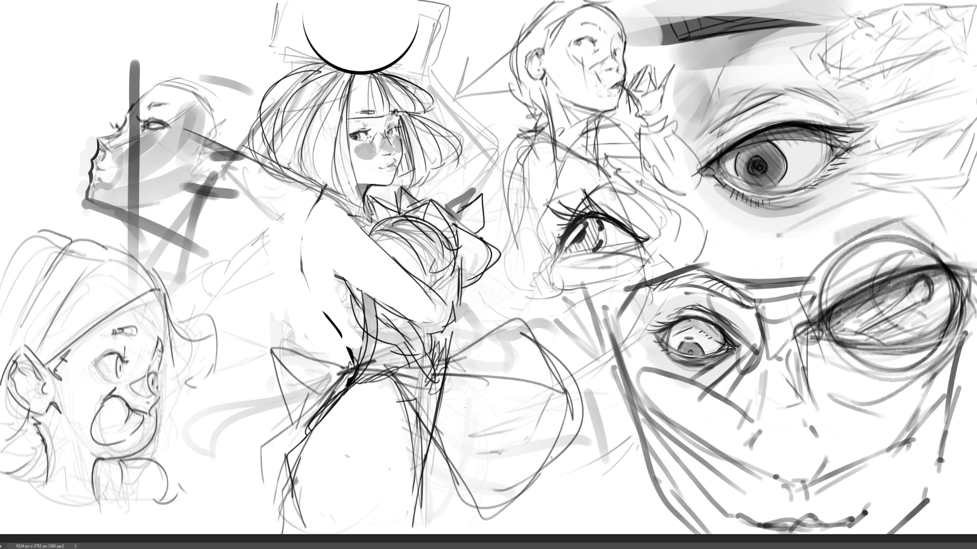
{"action": "left_click_drag", "start_coordinate": [551, 458], "coordinate": [572, 364]}
{"action": "left_click_drag", "start_coordinate": [573, 380], "coordinate": [582, 413]}
- Remove the stray bang stroke, hatch the hair beside the right eye and add faint neck lines
{"action": "mouse_move", "coordinate": [375, 112]}
{"action": "left_mouse_down"}
{"action": "mouse_move", "coordinate": [356, 111]}
{"action": "mouse_move", "coordinate": [389, 118]}
{"action": "left_mouse_up"}
{"action": "key", "text": "ctrl+z"}
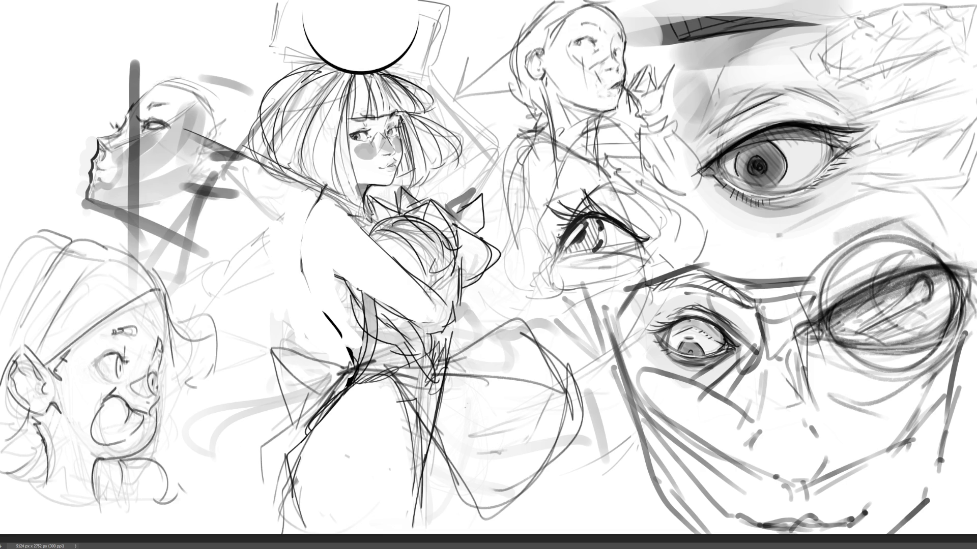
{"action": "left_click_drag", "start_coordinate": [402, 122], "coordinate": [408, 175]}
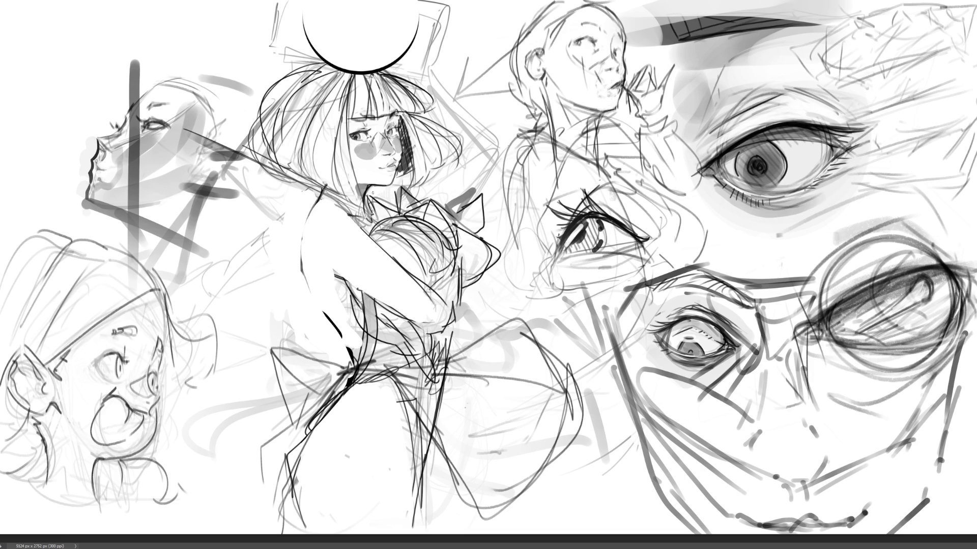
{"action": "mouse_move", "coordinate": [370, 189]}
{"action": "left_mouse_down"}
{"action": "mouse_move", "coordinate": [389, 215]}
{"action": "mouse_move", "coordinate": [311, 179]}
{"action": "mouse_move", "coordinate": [363, 217]}
{"action": "left_mouse_up"}
- Draw curly hair strands at the shoulder and trace the hair's top-left outline
{"action": "mouse_move", "coordinate": [291, 174]}
{"action": "left_mouse_down"}
{"action": "mouse_move", "coordinate": [300, 203]}
{"action": "mouse_move", "coordinate": [277, 206]}
{"action": "mouse_move", "coordinate": [291, 235]}
{"action": "left_mouse_up"}
{"action": "mouse_move", "coordinate": [299, 190]}
{"action": "left_mouse_down"}
{"action": "mouse_move", "coordinate": [306, 197]}
{"action": "mouse_move", "coordinate": [281, 224]}
{"action": "left_mouse_up"}
{"action": "key", "text": "ctrl+z"}
{"action": "key", "text": "ctrl+z"}
{"action": "key", "text": "ctrl+z"}
{"action": "mouse_move", "coordinate": [291, 218]}
{"action": "left_mouse_down"}
{"action": "mouse_move", "coordinate": [288, 235]}
{"action": "mouse_move", "coordinate": [297, 236]}
{"action": "left_mouse_up"}
{"action": "left_click_drag", "start_coordinate": [309, 201], "coordinate": [315, 218]}
{"action": "left_click_drag", "start_coordinate": [287, 185], "coordinate": [281, 218]}
{"action": "left_click_drag", "start_coordinate": [382, 195], "coordinate": [384, 210]}
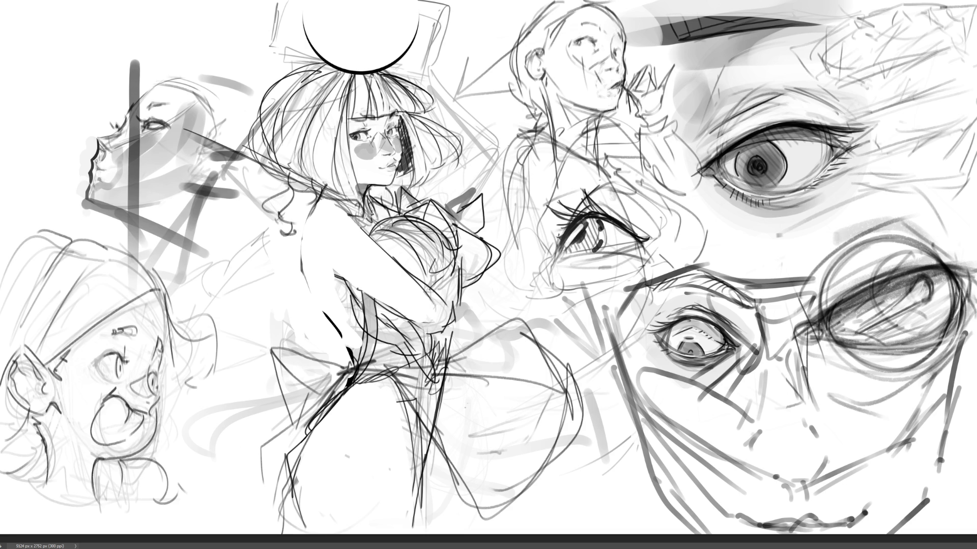
{"action": "left_click_drag", "start_coordinate": [263, 112], "coordinate": [314, 78]}
{"action": "mouse_move", "coordinate": [263, 147]}
{"action": "left_mouse_down"}
{"action": "mouse_move", "coordinate": [317, 72]}
{"action": "mouse_move", "coordinate": [338, 65]}
{"action": "left_mouse_up"}
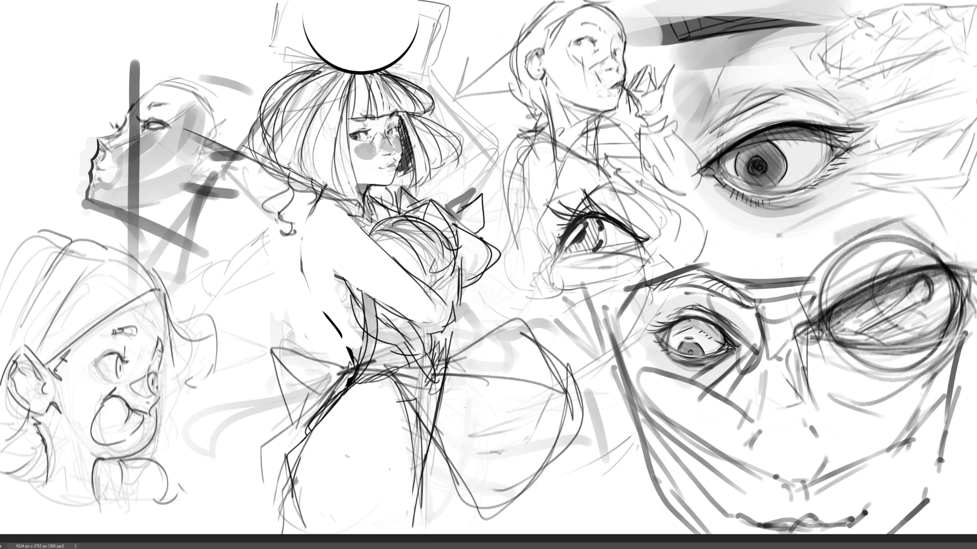
- Add strokes to the right side of the hair, define the shoulder and neck, and darken the arm and hip outline
{"action": "mouse_move", "coordinate": [420, 119]}
{"action": "left_mouse_down"}
{"action": "mouse_move", "coordinate": [438, 173]}
{"action": "mouse_move", "coordinate": [445, 147]}
{"action": "mouse_move", "coordinate": [435, 176]}
{"action": "mouse_move", "coordinate": [448, 187]}
{"action": "mouse_move", "coordinate": [395, 183]}
{"action": "left_mouse_up"}
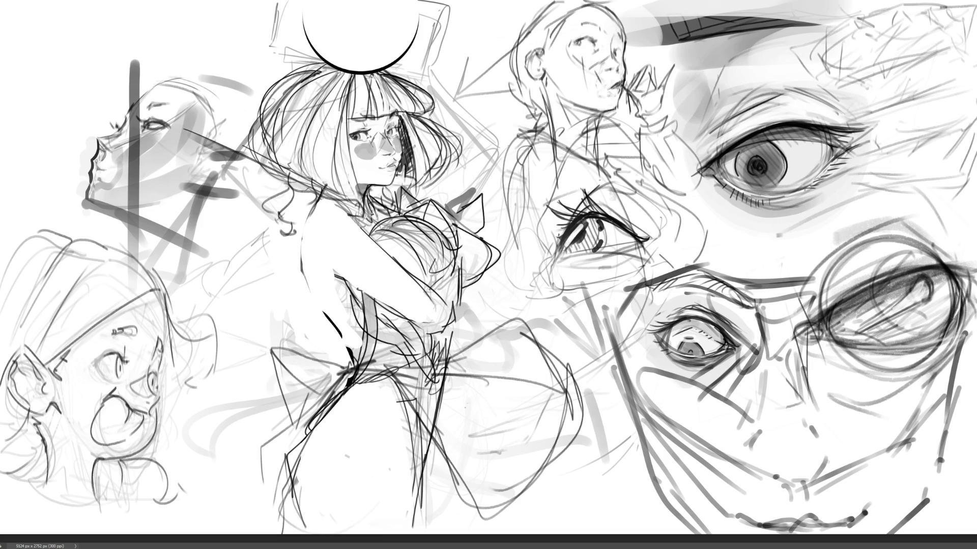
{"action": "mouse_move", "coordinate": [308, 179]}
{"action": "left_mouse_down"}
{"action": "mouse_move", "coordinate": [356, 210]}
{"action": "mouse_move", "coordinate": [367, 229]}
{"action": "mouse_move", "coordinate": [375, 197]}
{"action": "left_mouse_up"}
{"action": "mouse_move", "coordinate": [423, 327]}
{"action": "left_mouse_down"}
{"action": "mouse_move", "coordinate": [446, 331]}
{"action": "mouse_move", "coordinate": [449, 308]}
{"action": "left_mouse_up"}
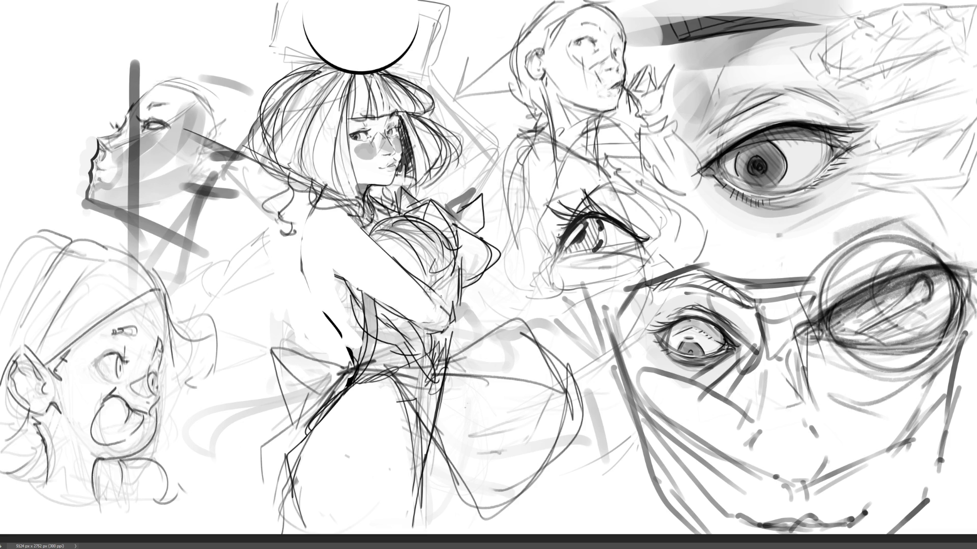
{"action": "mouse_move", "coordinate": [432, 287]}
{"action": "left_mouse_down"}
{"action": "mouse_move", "coordinate": [450, 267]}
{"action": "mouse_move", "coordinate": [463, 292]}
{"action": "mouse_move", "coordinate": [455, 328]}
{"action": "mouse_move", "coordinate": [444, 327]}
{"action": "left_mouse_up"}
{"action": "left_click_drag", "start_coordinate": [457, 270], "coordinate": [457, 330]}
{"action": "mouse_move", "coordinate": [457, 326]}
{"action": "left_mouse_down"}
{"action": "mouse_move", "coordinate": [438, 335]}
{"action": "mouse_move", "coordinate": [461, 291]}
{"action": "left_mouse_up"}
{"action": "mouse_move", "coordinate": [462, 296]}
{"action": "left_mouse_down"}
{"action": "mouse_move", "coordinate": [458, 260]}
{"action": "mouse_move", "coordinate": [458, 269]}
{"action": "left_mouse_up"}
- Retrace the chest, bow and side outlines
{"action": "mouse_move", "coordinate": [429, 211]}
{"action": "left_mouse_down"}
{"action": "mouse_move", "coordinate": [437, 234]}
{"action": "mouse_move", "coordinate": [430, 224]}
{"action": "mouse_move", "coordinate": [446, 213]}
{"action": "mouse_move", "coordinate": [458, 252]}
{"action": "mouse_move", "coordinate": [471, 247]}
{"action": "left_mouse_up"}
{"action": "mouse_move", "coordinate": [457, 235]}
{"action": "left_mouse_down"}
{"action": "mouse_move", "coordinate": [468, 227]}
{"action": "mouse_move", "coordinate": [493, 274]}
{"action": "left_mouse_up"}
{"action": "mouse_move", "coordinate": [488, 280]}
{"action": "left_mouse_down"}
{"action": "mouse_move", "coordinate": [466, 275]}
{"action": "mouse_move", "coordinate": [489, 276]}
{"action": "left_mouse_up"}
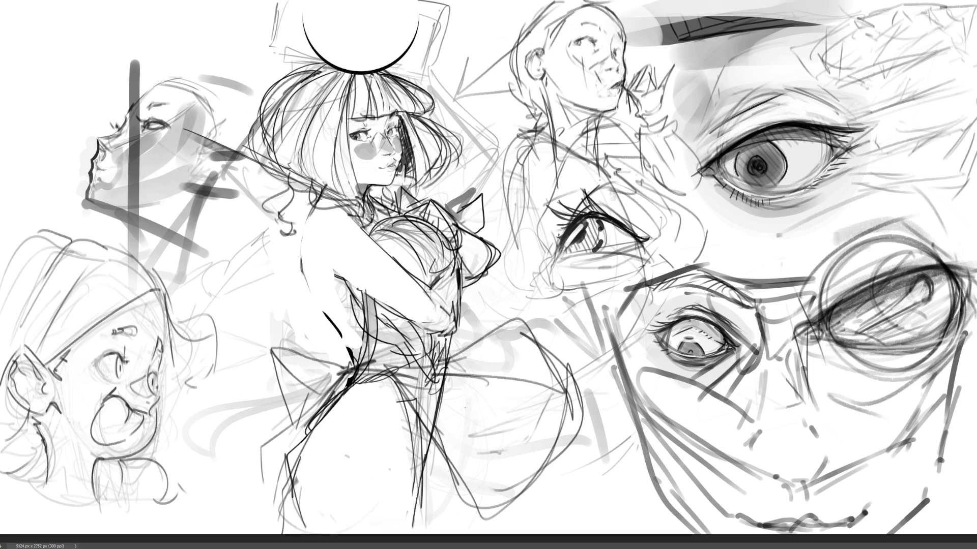
- Draw a spiral swirl on the skirt, hatch beneath it, and paint a dark chest shadow
{"action": "mouse_move", "coordinate": [354, 388]}
{"action": "left_mouse_down"}
{"action": "mouse_move", "coordinate": [374, 497]}
{"action": "mouse_move", "coordinate": [364, 430]}
{"action": "mouse_move", "coordinate": [346, 481]}
{"action": "mouse_move", "coordinate": [376, 325]}
{"action": "left_mouse_up"}
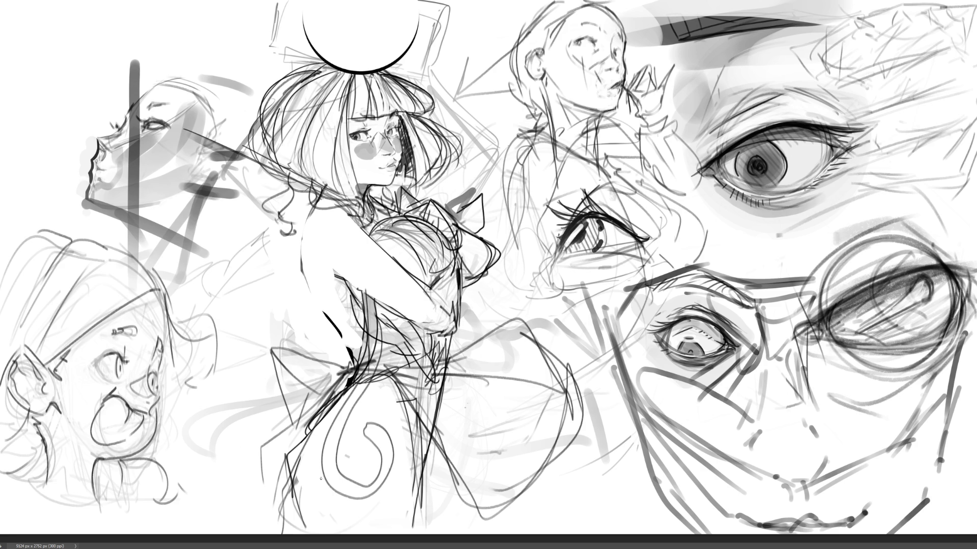
{"action": "left_click_drag", "start_coordinate": [321, 478], "coordinate": [387, 488]}
{"action": "mouse_move", "coordinate": [329, 494]}
{"action": "left_mouse_down"}
{"action": "mouse_move", "coordinate": [338, 511]}
{"action": "mouse_move", "coordinate": [379, 498]}
{"action": "left_mouse_up"}
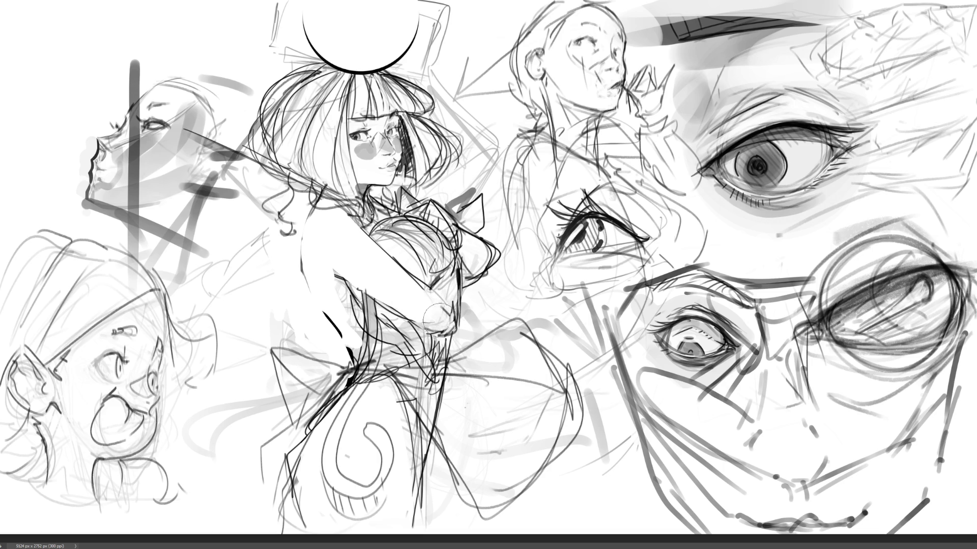
{"action": "mouse_move", "coordinate": [427, 305]}
{"action": "left_mouse_down"}
{"action": "mouse_move", "coordinate": [437, 317]}
{"action": "mouse_move", "coordinate": [415, 306]}
{"action": "mouse_move", "coordinate": [461, 330]}
{"action": "mouse_move", "coordinate": [440, 305]}
{"action": "mouse_move", "coordinate": [476, 298]}
{"action": "mouse_move", "coordinate": [478, 258]}
{"action": "mouse_move", "coordinate": [490, 273]}
{"action": "mouse_move", "coordinate": [500, 247]}
{"action": "left_mouse_up"}
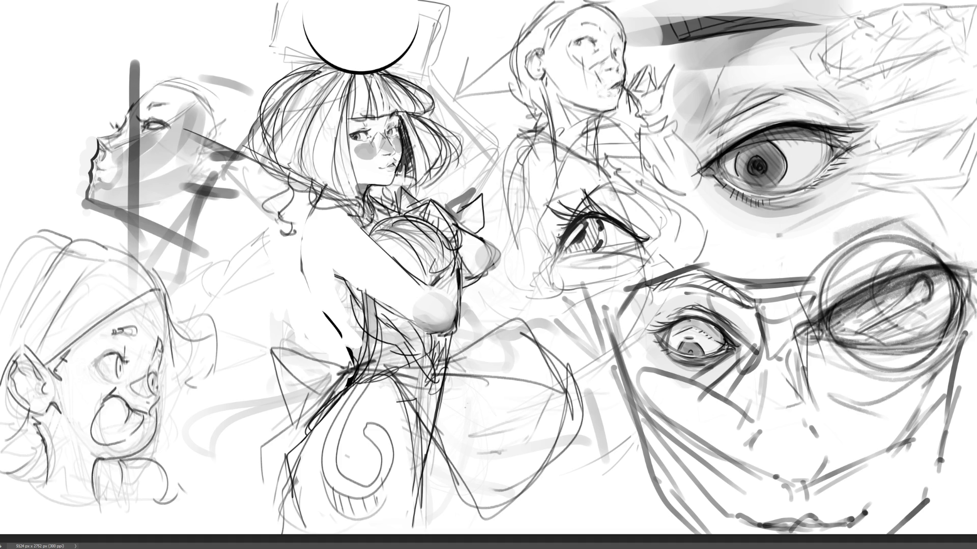
- Darken the bangs, the hair edge along the face and the right side of the hair
{"action": "left_click_drag", "start_coordinate": [400, 118], "coordinate": [400, 126]}
{"action": "mouse_move", "coordinate": [367, 85]}
{"action": "left_mouse_down"}
{"action": "mouse_move", "coordinate": [372, 106]}
{"action": "mouse_move", "coordinate": [347, 119]}
{"action": "left_mouse_up"}
{"action": "mouse_move", "coordinate": [388, 75]}
{"action": "left_mouse_down"}
{"action": "mouse_move", "coordinate": [381, 100]}
{"action": "mouse_move", "coordinate": [395, 87]}
{"action": "mouse_move", "coordinate": [348, 169]}
{"action": "left_mouse_up"}
{"action": "key", "text": "ctrl+z"}
{"action": "left_click_drag", "start_coordinate": [360, 84], "coordinate": [349, 200]}
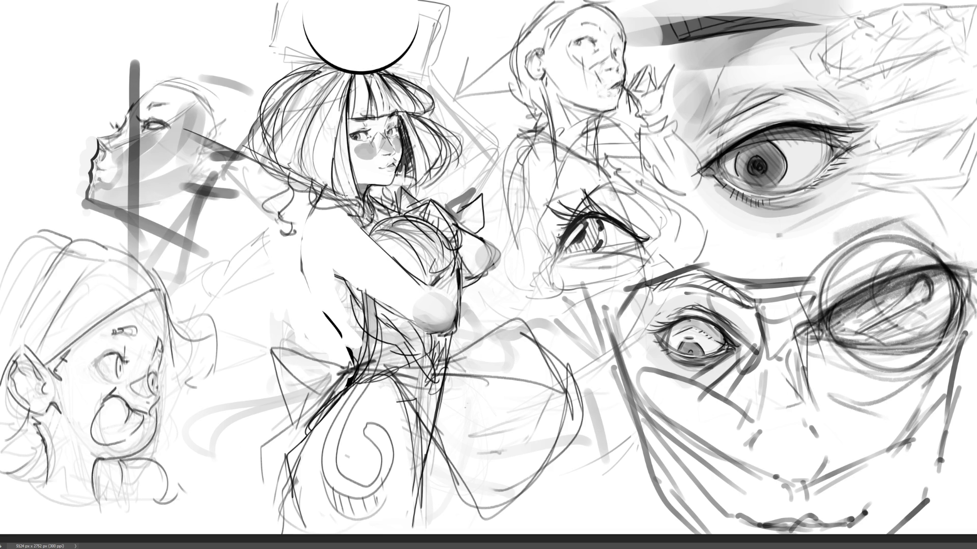
{"action": "left_click_drag", "start_coordinate": [348, 160], "coordinate": [333, 198]}
{"action": "left_click_drag", "start_coordinate": [415, 114], "coordinate": [402, 182]}
{"action": "key", "text": "ctrl+z"}
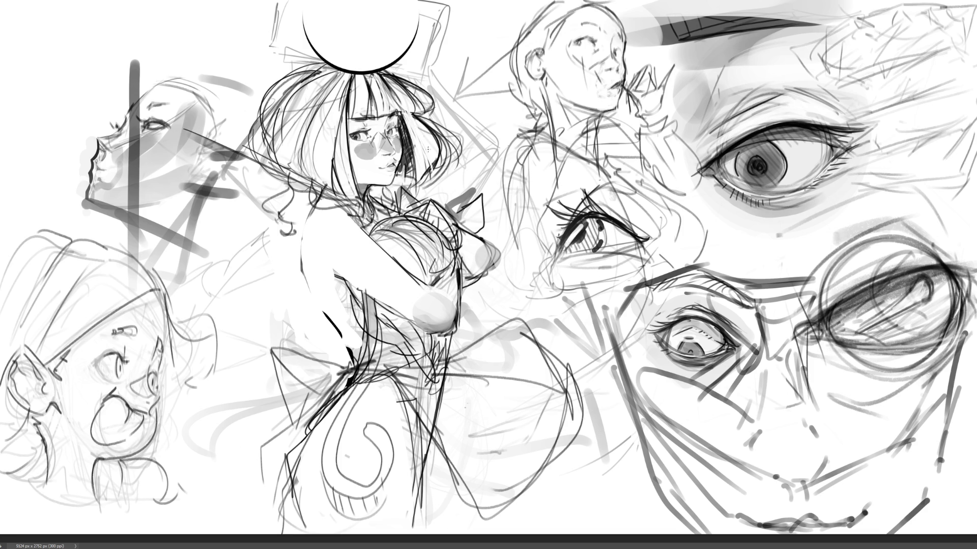
{"action": "left_click_drag", "start_coordinate": [457, 114], "coordinate": [423, 159]}
- Redraw long hair strands down the left side of the hair, undoing misplaced attempts
{"action": "mouse_move", "coordinate": [299, 151]}
{"action": "left_mouse_down"}
{"action": "mouse_move", "coordinate": [307, 181]}
{"action": "mouse_move", "coordinate": [321, 184]}
{"action": "left_mouse_up"}
{"action": "left_click_drag", "start_coordinate": [319, 102], "coordinate": [298, 172]}
{"action": "left_click_drag", "start_coordinate": [321, 102], "coordinate": [298, 182]}
{"action": "key", "text": "ctrl+z"}
{"action": "key", "text": "ctrl+z"}
{"action": "left_click_drag", "start_coordinate": [319, 112], "coordinate": [296, 189]}
{"action": "left_click_drag", "start_coordinate": [320, 107], "coordinate": [294, 172]}
{"action": "key", "text": "ctrl+z"}
{"action": "left_click_drag", "start_coordinate": [318, 108], "coordinate": [296, 179]}
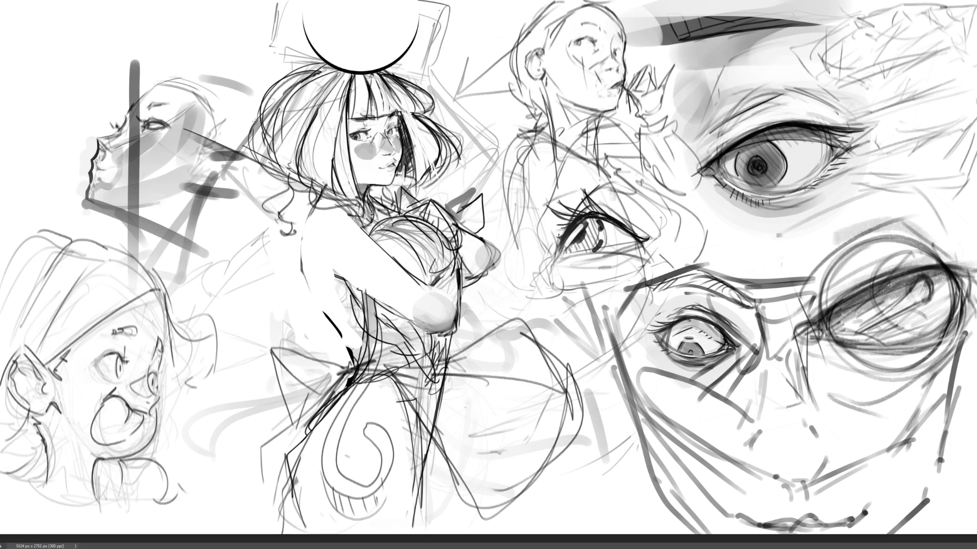
{"action": "mouse_move", "coordinate": [321, 67]}
{"action": "left_mouse_down"}
{"action": "mouse_move", "coordinate": [262, 109]}
{"action": "mouse_move", "coordinate": [266, 164]}
{"action": "left_mouse_up"}
{"action": "key", "text": "ctrl+z"}
{"action": "mouse_move", "coordinate": [294, 113]}
{"action": "left_mouse_down"}
{"action": "mouse_move", "coordinate": [266, 158]}
{"action": "mouse_move", "coordinate": [284, 169]}
{"action": "mouse_move", "coordinate": [267, 225]}
{"action": "left_mouse_up"}
{"action": "key", "text": "ctrl+z"}
{"action": "key", "text": "ctrl+z"}
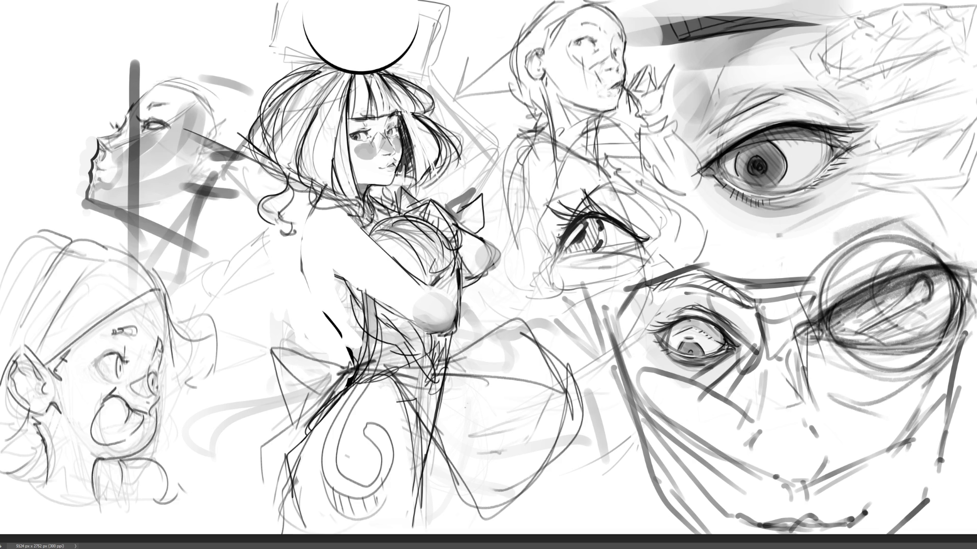
- Shade the bow's left triangle, skirt folds and chest area in grey
{"action": "mouse_move", "coordinate": [356, 368]}
{"action": "left_mouse_down"}
{"action": "mouse_move", "coordinate": [339, 388]}
{"action": "mouse_move", "coordinate": [300, 387]}
{"action": "left_mouse_up"}
{"action": "mouse_move", "coordinate": [278, 354]}
{"action": "left_mouse_down"}
{"action": "mouse_move", "coordinate": [303, 376]}
{"action": "mouse_move", "coordinate": [285, 361]}
{"action": "mouse_move", "coordinate": [320, 373]}
{"action": "mouse_move", "coordinate": [330, 354]}
{"action": "left_mouse_up"}
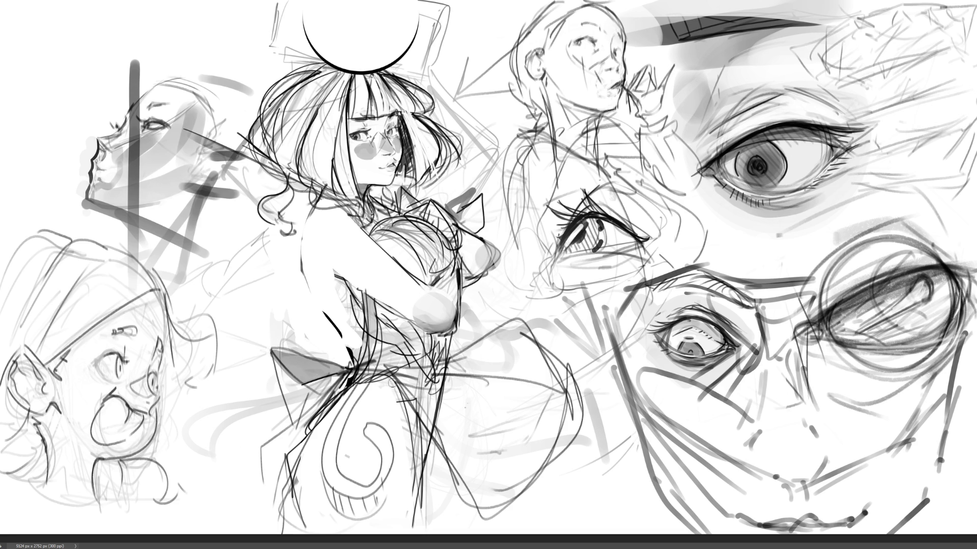
{"action": "mouse_move", "coordinate": [390, 383]}
{"action": "left_mouse_down"}
{"action": "mouse_move", "coordinate": [418, 456]}
{"action": "mouse_move", "coordinate": [397, 388]}
{"action": "left_mouse_up"}
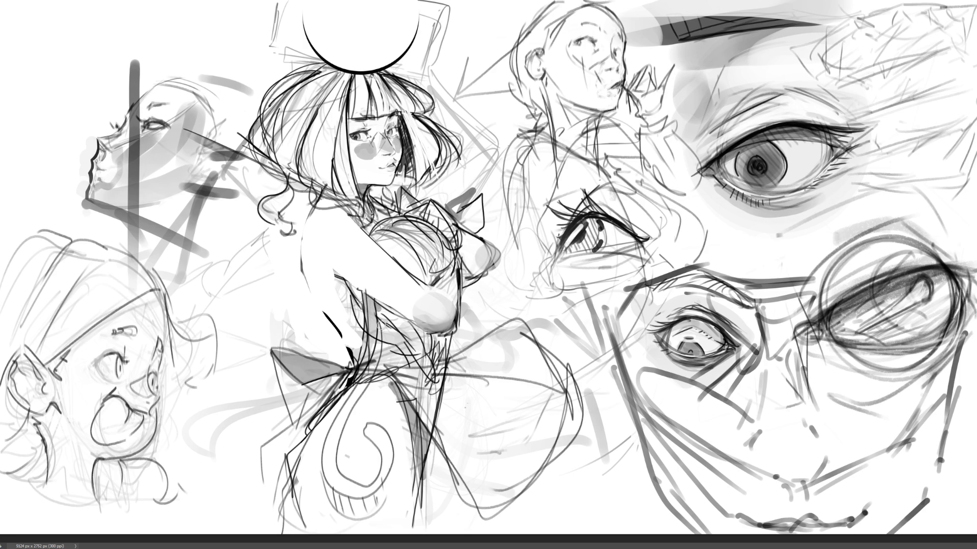
{"action": "left_click_drag", "start_coordinate": [379, 312], "coordinate": [378, 394]}
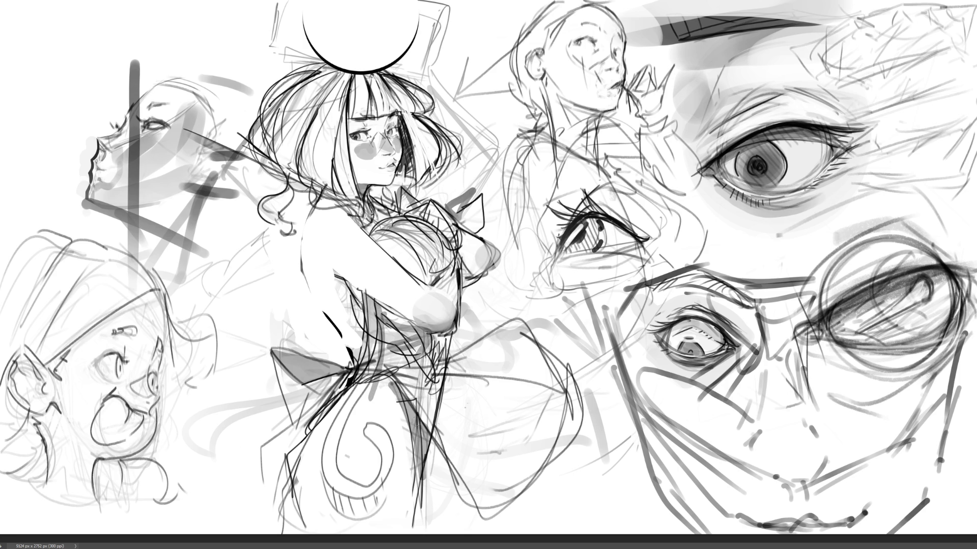
{"action": "left_click_drag", "start_coordinate": [363, 300], "coordinate": [358, 316]}
{"action": "key", "text": "ctrl+z"}
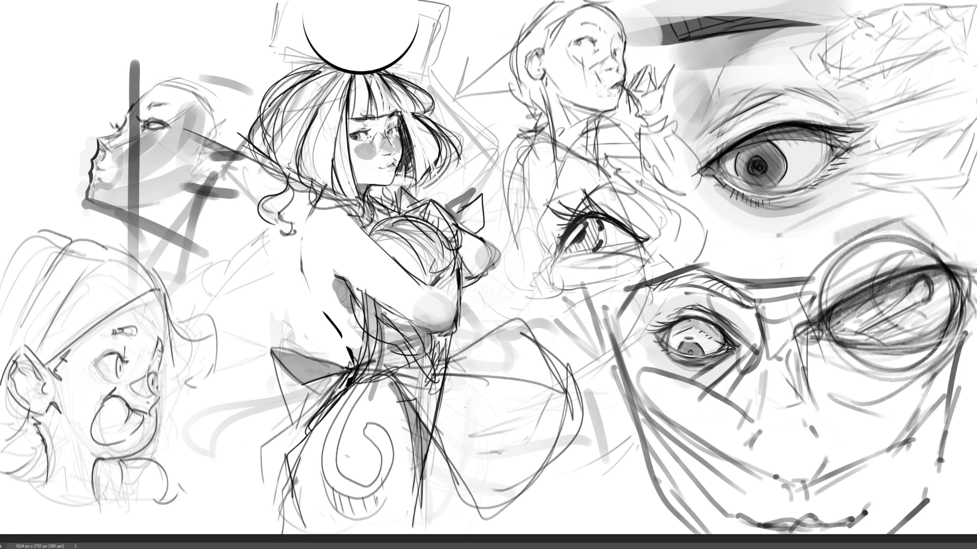
{"action": "mouse_move", "coordinate": [441, 253]}
{"action": "left_mouse_down"}
{"action": "mouse_move", "coordinate": [493, 267]}
{"action": "mouse_move", "coordinate": [468, 226]}
{"action": "left_mouse_up"}
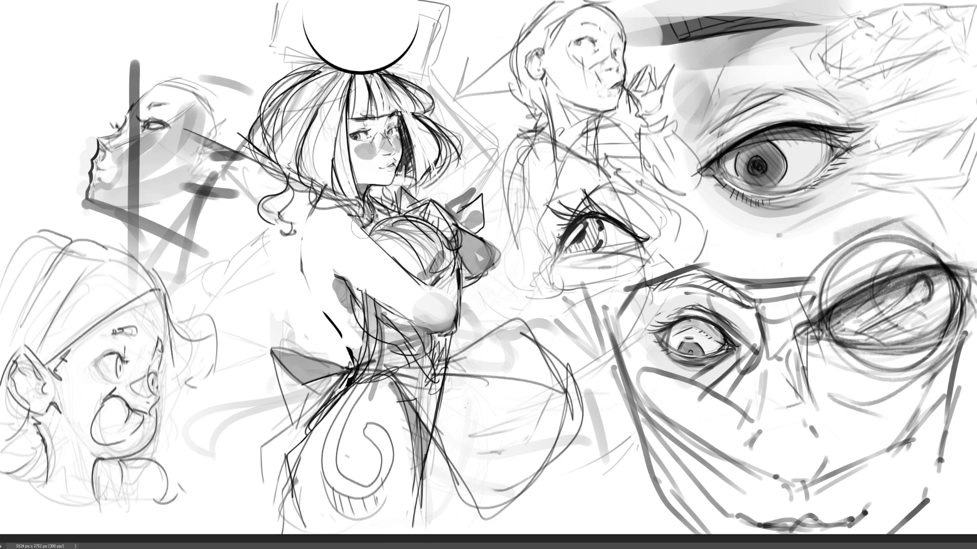
{"action": "left_click_drag", "start_coordinate": [360, 229], "coordinate": [369, 204]}
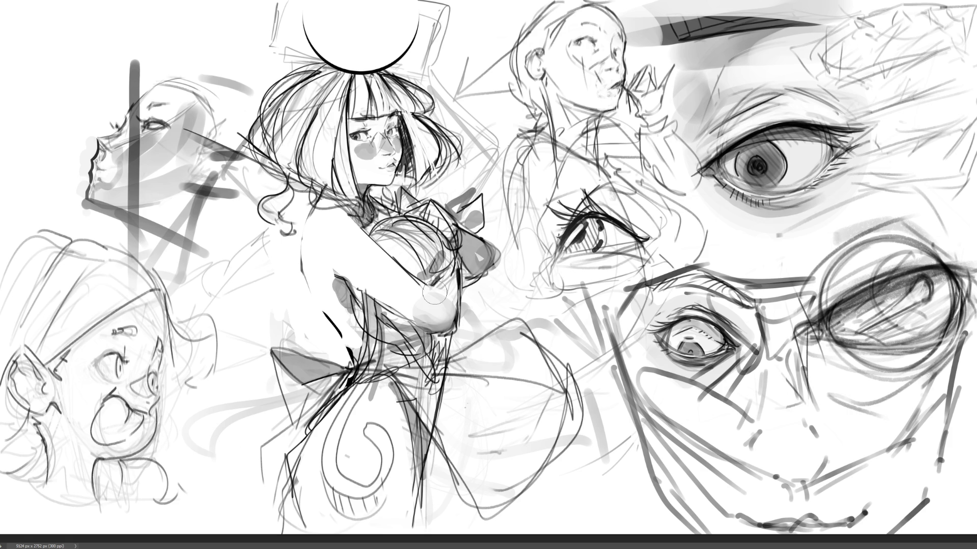